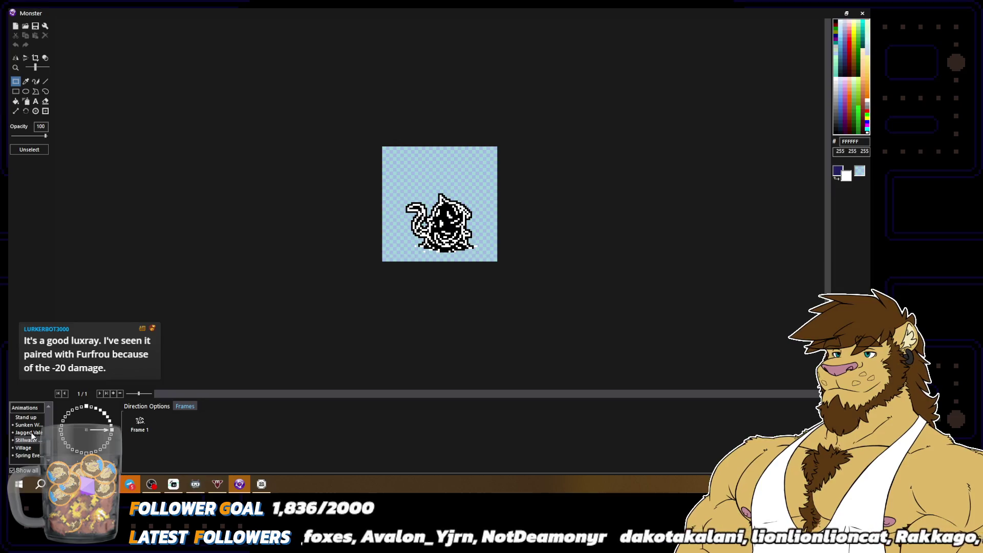
Switch the Monster to its Stillwater animation and paste the copied spider sprite onto the canvas
{"action": "left_click", "coordinate": [112, 430]}
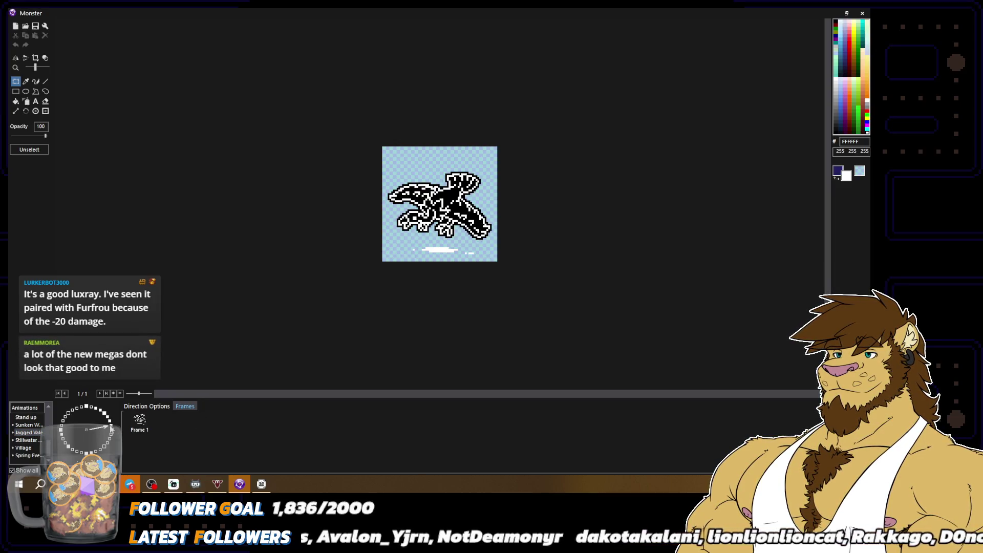
{"action": "left_click", "coordinate": [110, 424]}
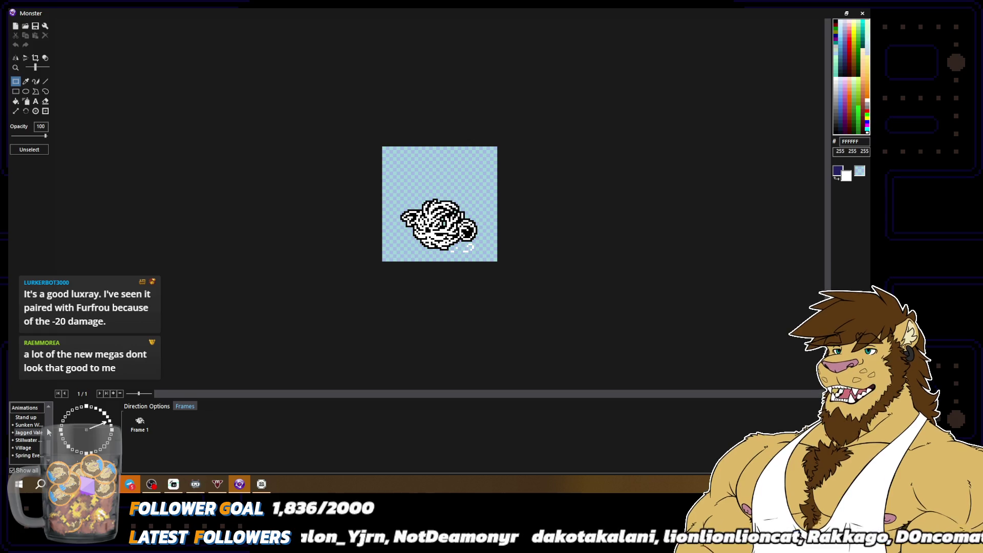
{"action": "left_click", "coordinate": [26, 441]}
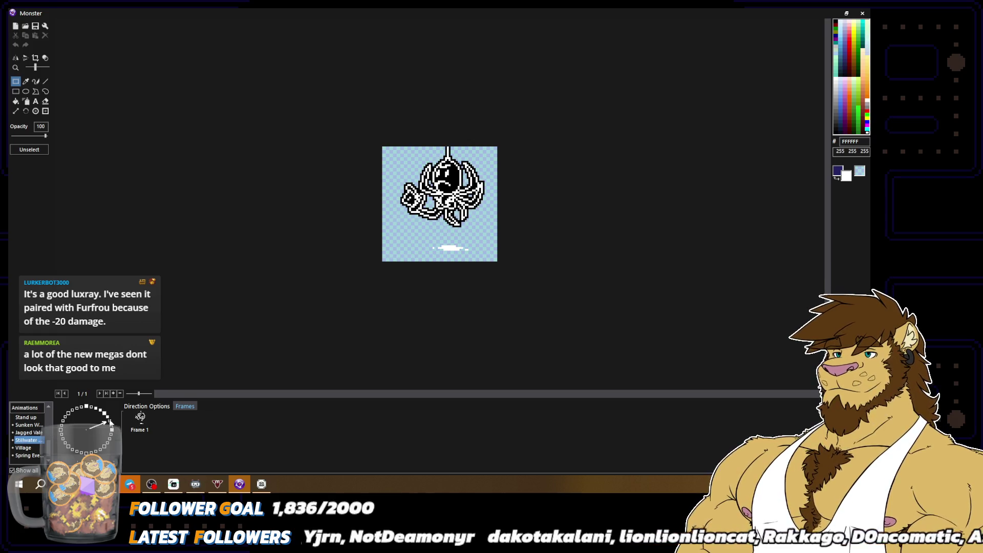
{"action": "left_click_drag", "start_coordinate": [579, 101], "coordinate": [588, 328]}
{"action": "key", "text": "ctrl+v"}
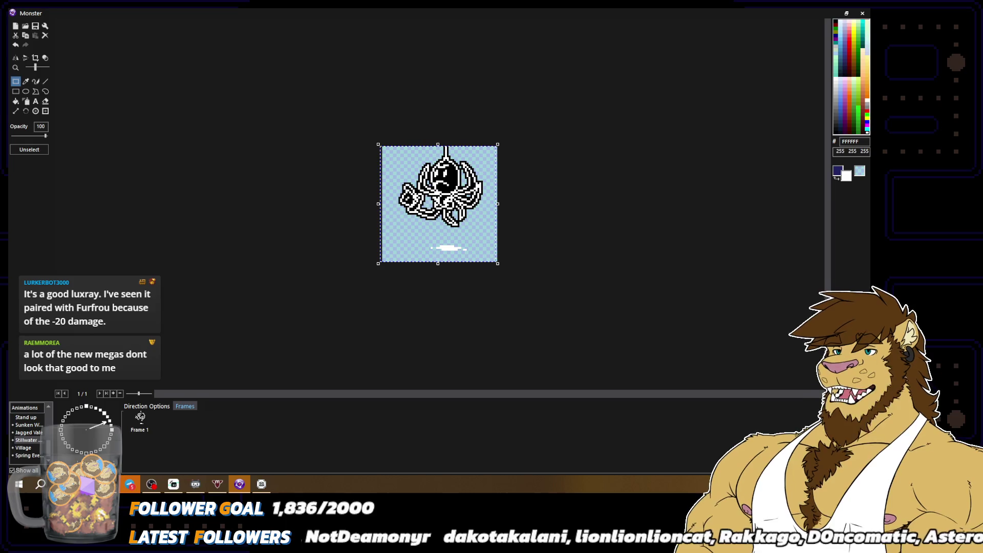
{"action": "key", "text": "ctrl+d"}
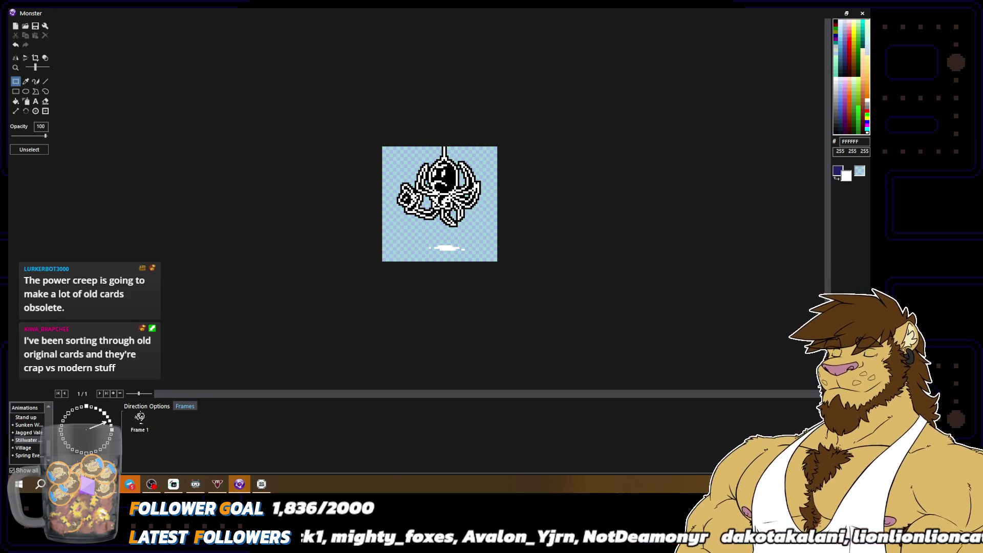
Select the spider and move it higher on the canvas
{"action": "left_click", "coordinate": [26, 81]}
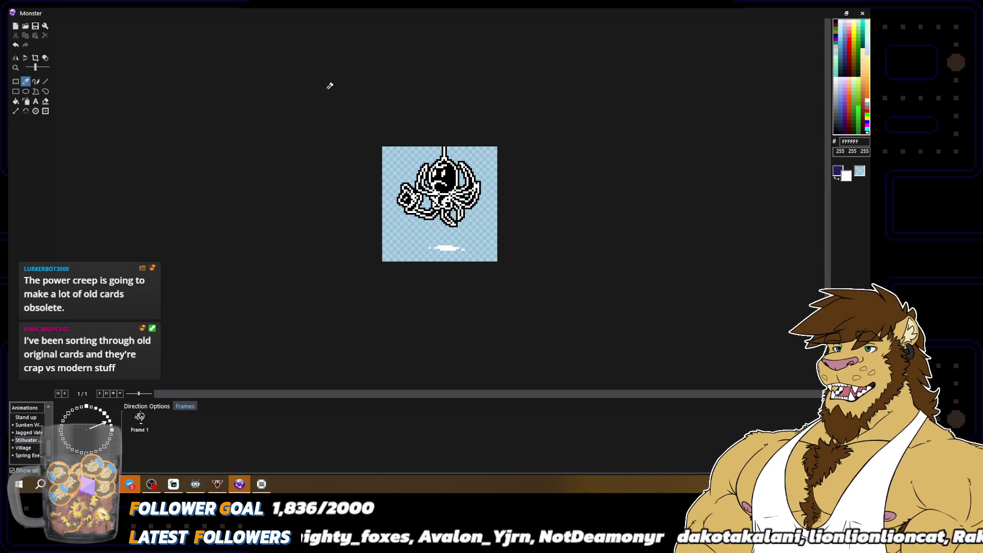
{"action": "left_click", "coordinate": [15, 81]}
{"action": "left_click_drag", "start_coordinate": [368, 135], "coordinate": [534, 225]}
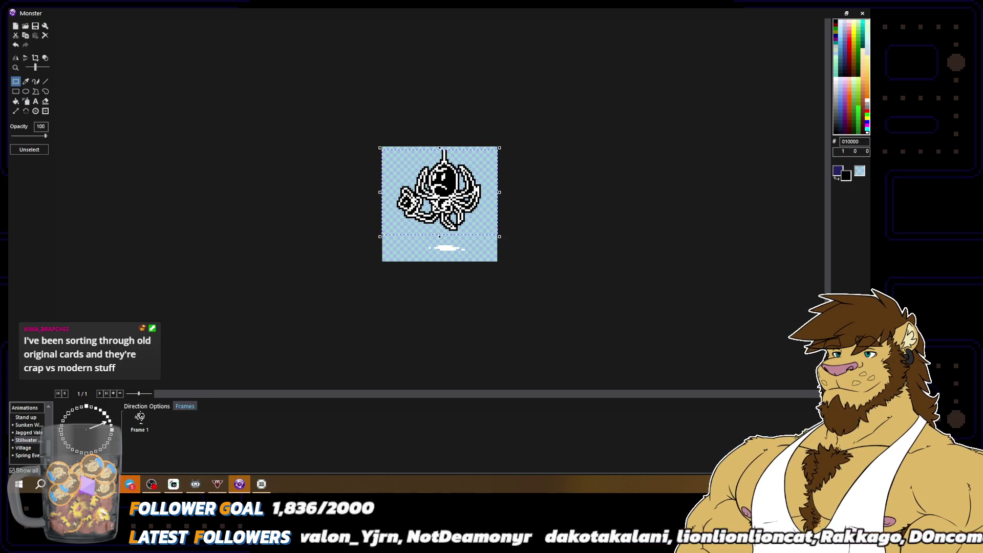
{"action": "key", "text": "Return"}
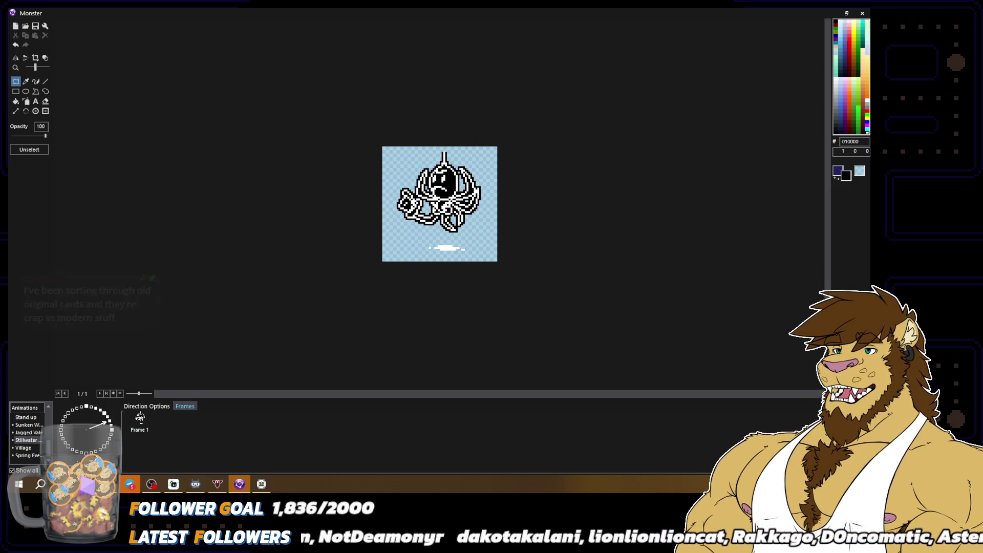
Draw the spider's thread up to the canvas top and close the image editor
{"action": "mouse_move", "coordinate": [364, 132]}
{"action": "left_mouse_down"}
{"action": "mouse_move", "coordinate": [466, 176]}
{"action": "mouse_move", "coordinate": [546, 233]}
{"action": "left_mouse_up"}
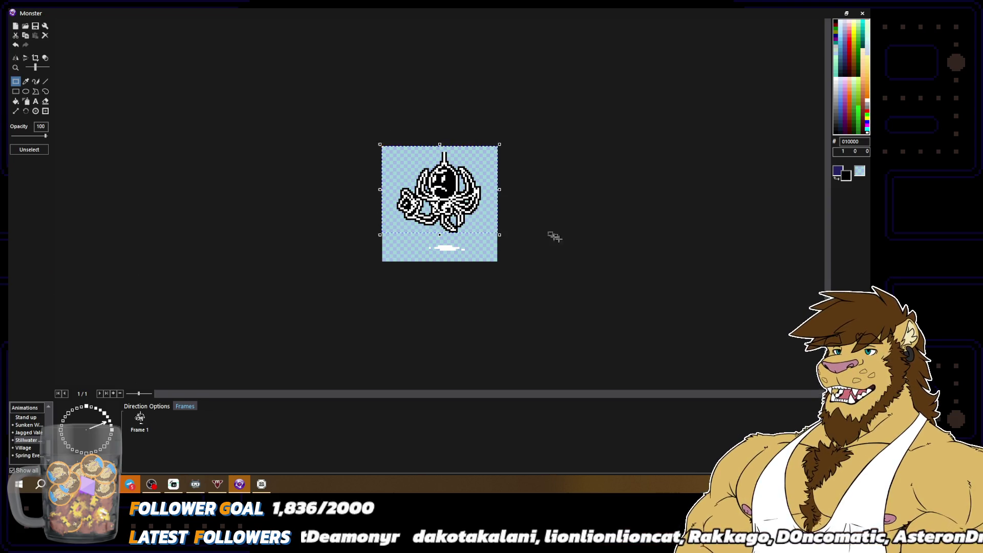
{"action": "left_click", "coordinate": [35, 81]}
{"action": "scroll", "coordinate": [456, 131], "scroll_direction": "up", "scroll_amount": 2}
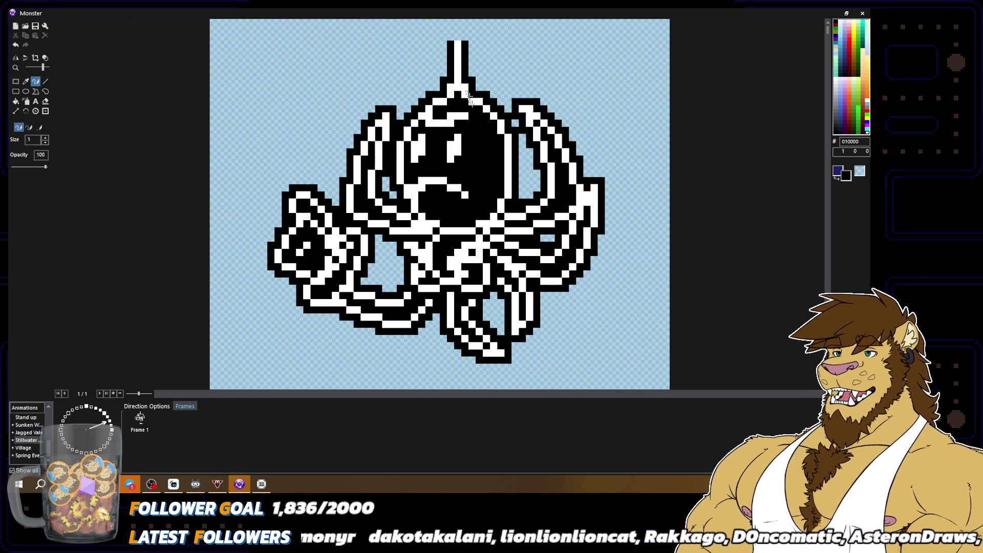
{"action": "mouse_move", "coordinate": [458, 41]}
{"action": "left_mouse_down"}
{"action": "mouse_move", "coordinate": [450, 21]}
{"action": "mouse_move", "coordinate": [464, 20]}
{"action": "left_mouse_up"}
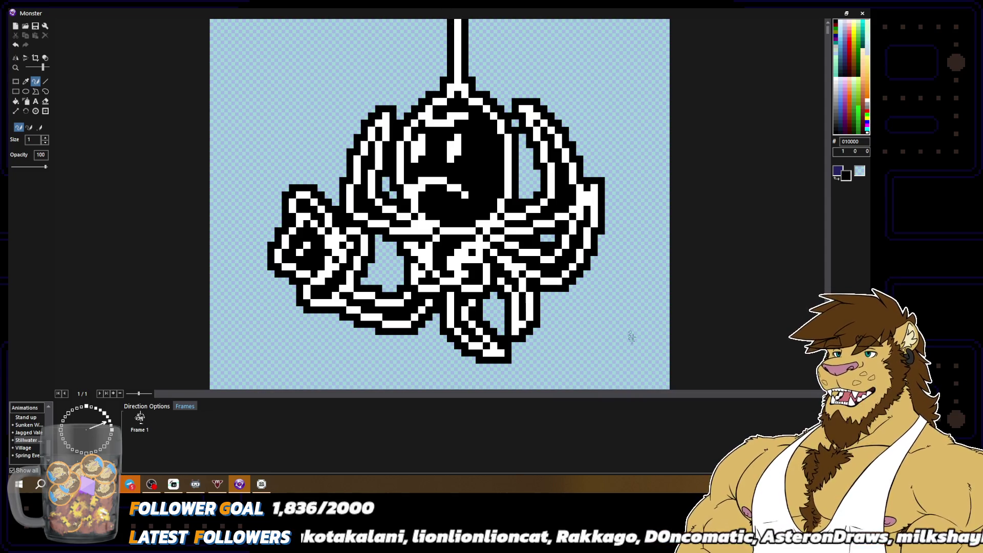
{"action": "left_click", "coordinate": [862, 13]}
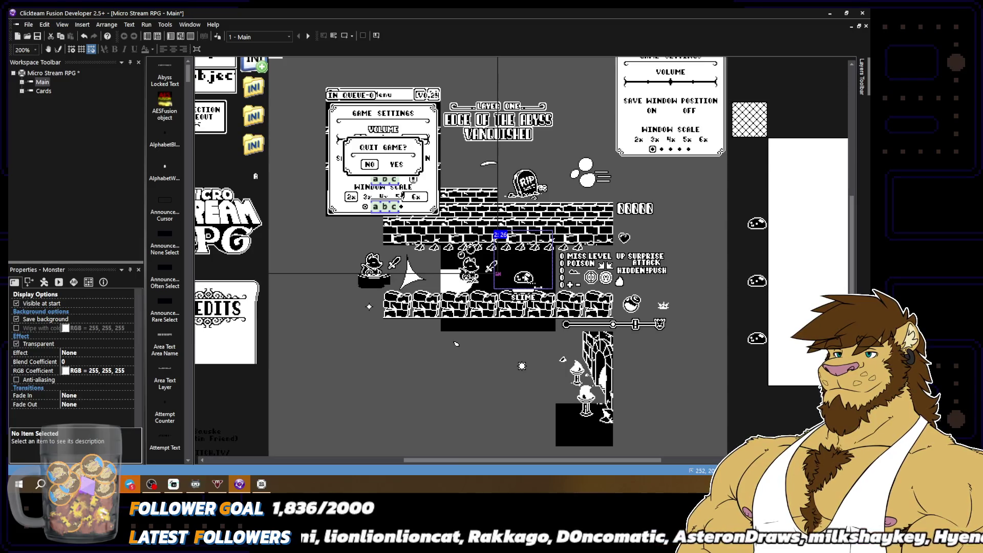
Inspect Frame 1 of the Monster's Stopped animation facing right
{"action": "double_click", "coordinate": [525, 279]}
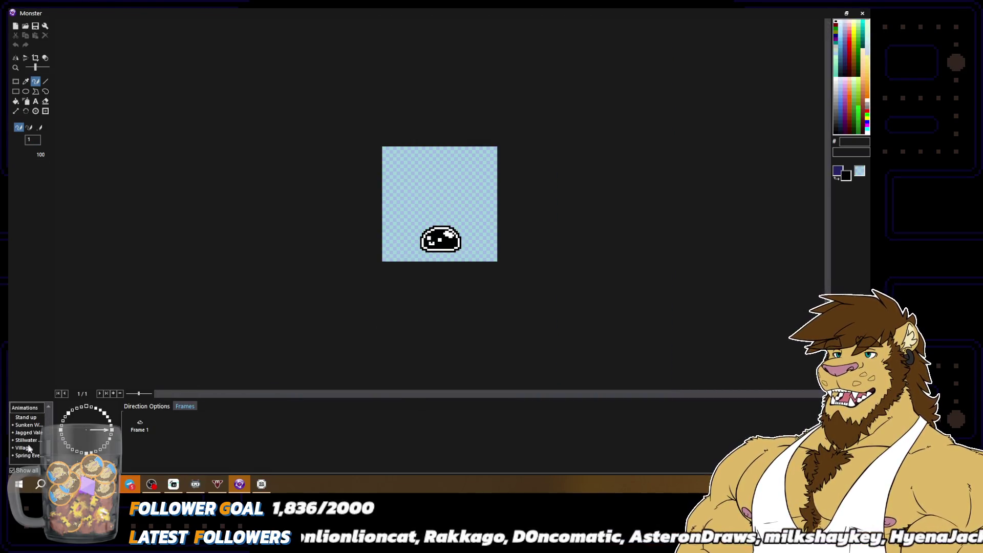
{"action": "left_click", "coordinate": [29, 448]}
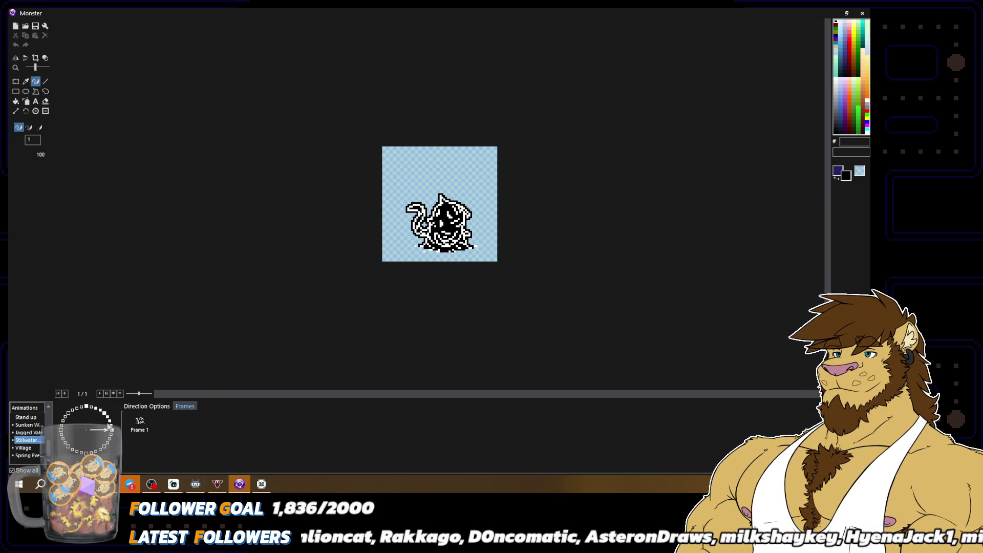
{"action": "scroll", "coordinate": [30, 433], "scroll_direction": "up", "scroll_amount": 5}
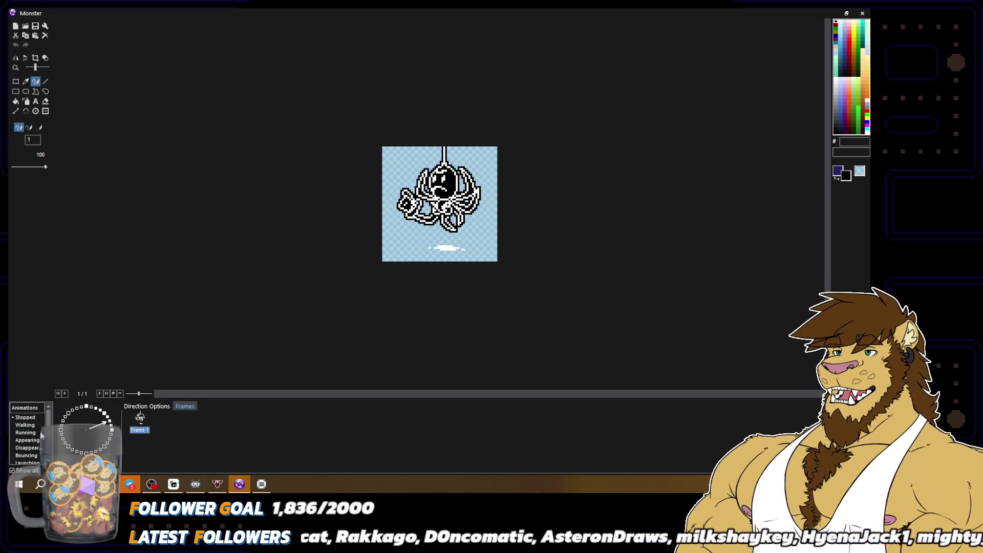
{"action": "left_click", "coordinate": [34, 417]}
{"action": "left_click", "coordinate": [139, 425]}
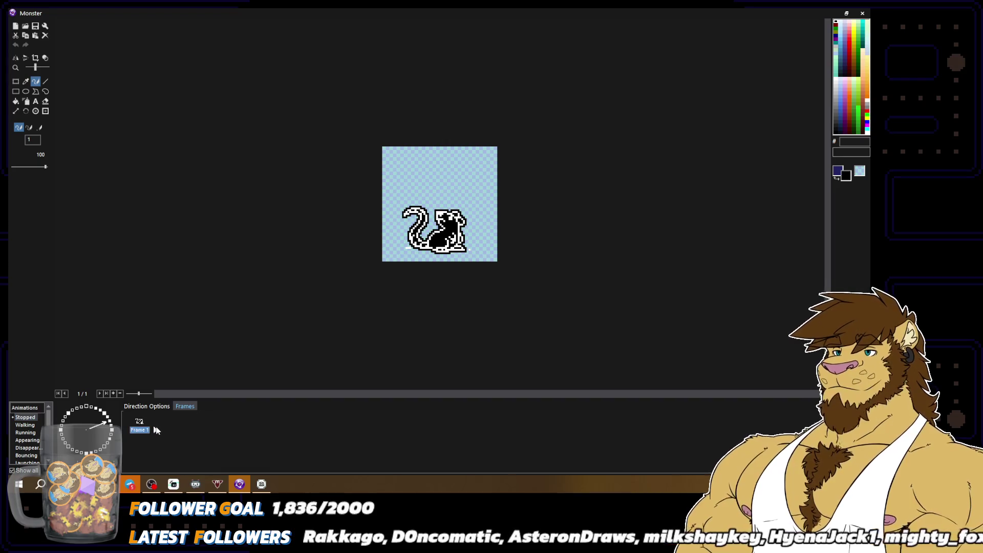
{"action": "left_click", "coordinate": [112, 430]}
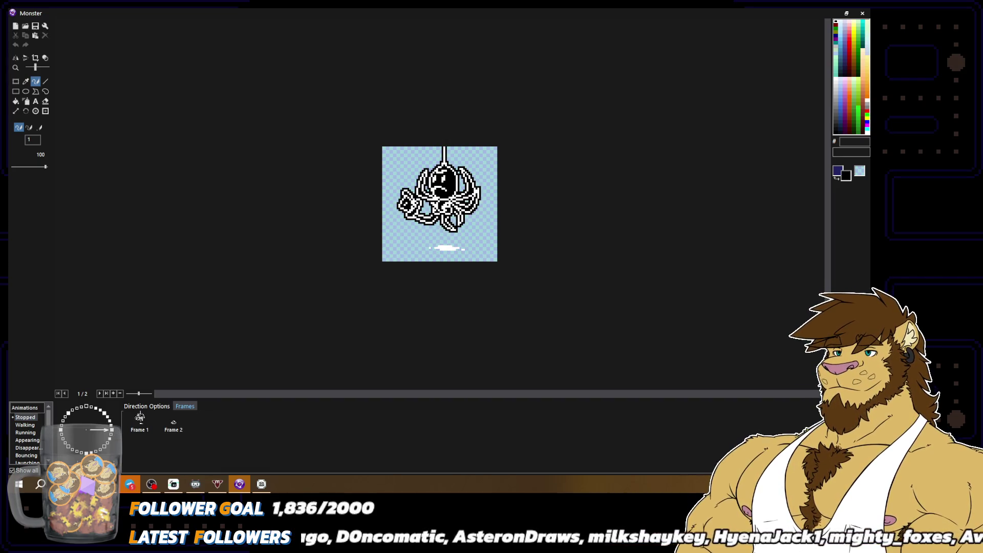
{"action": "key", "text": "Escape"}
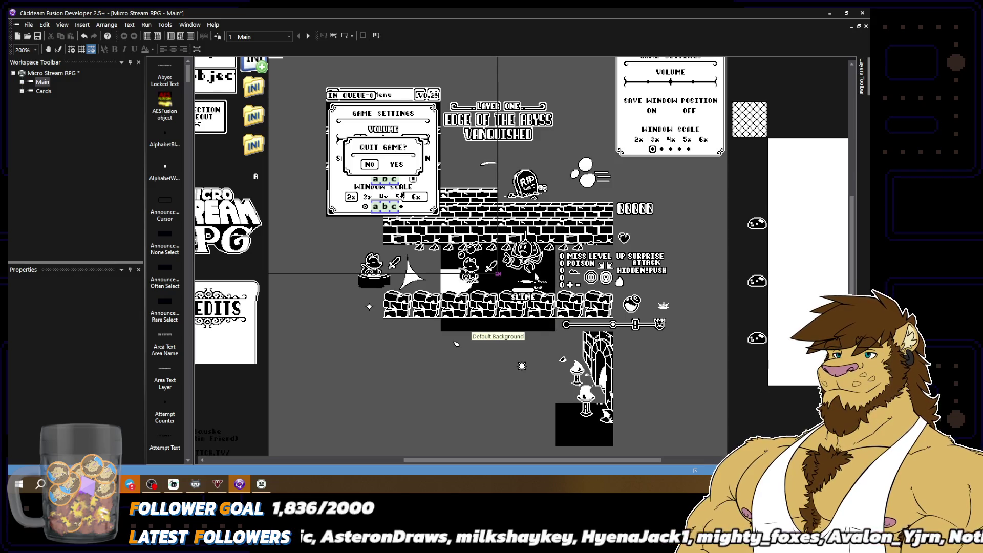
Delete Frame 1 from the Stopped animation, confirm, and save the project
{"action": "double_click", "coordinate": [513, 262]}
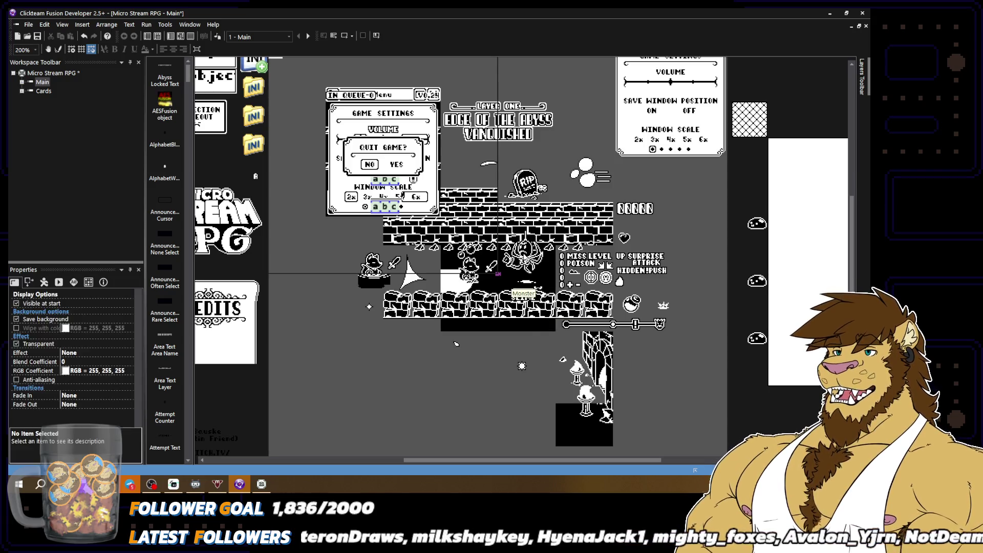
{"action": "left_click", "coordinate": [140, 422]}
{"action": "key", "text": "Delete"}
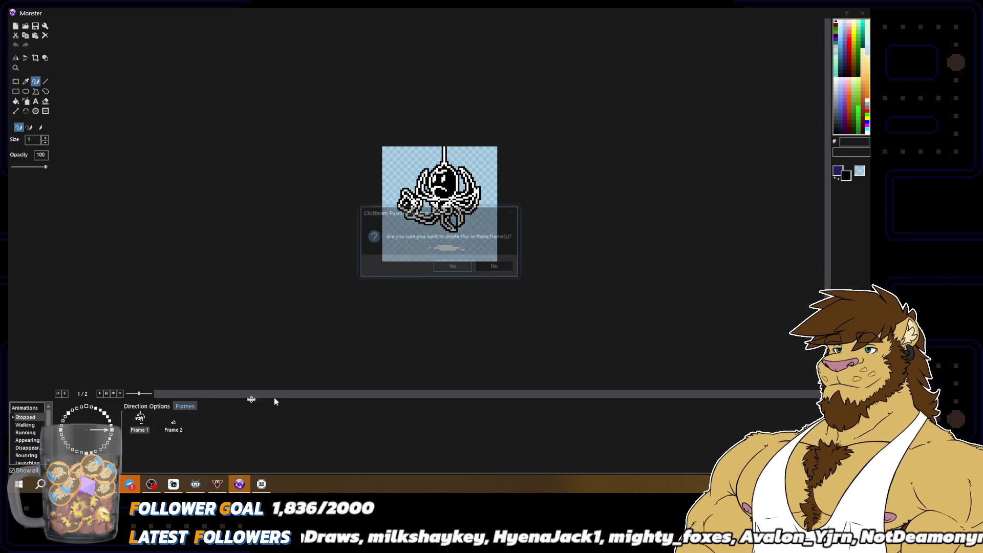
{"action": "key", "text": "Return"}
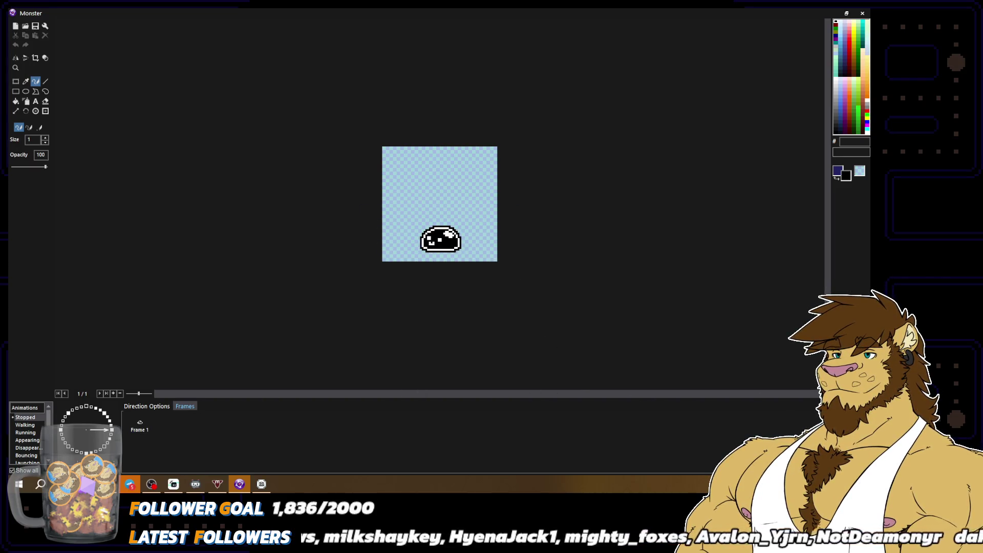
{"action": "left_click", "coordinate": [725, 454]}
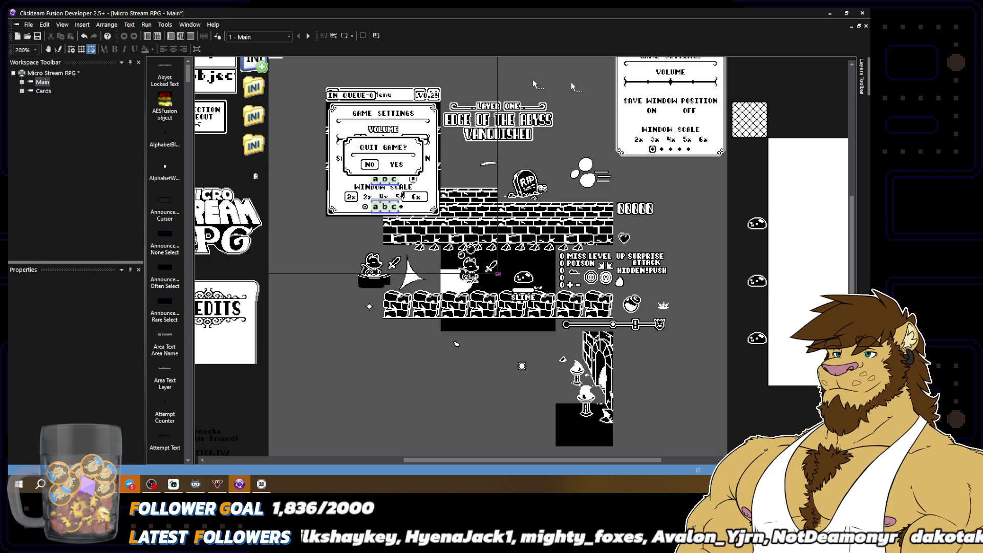
{"action": "key", "text": "ctrl+s"}
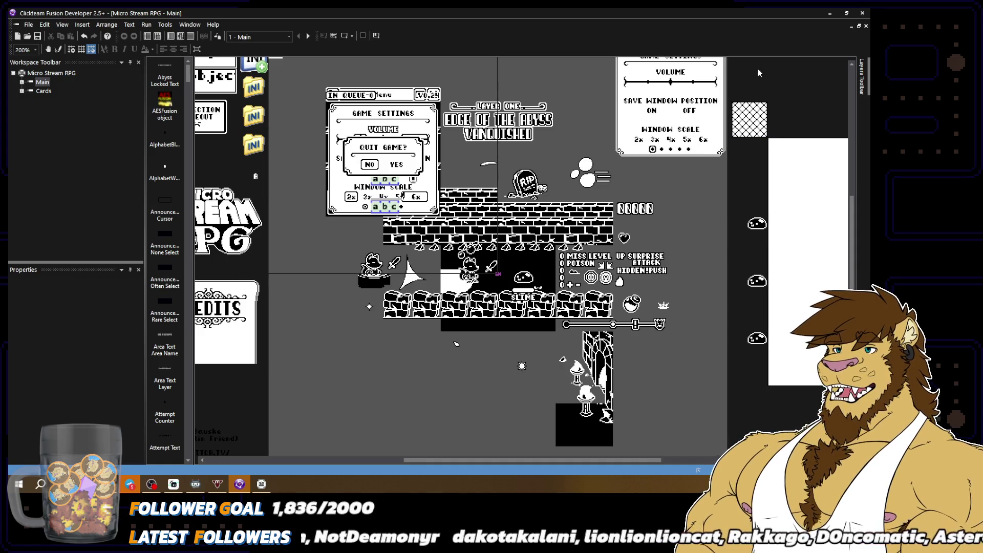
Open the File menu and close it again without choosing a command
{"action": "left_click", "coordinate": [25, 24]}
{"action": "left_click", "coordinate": [26, 24]}
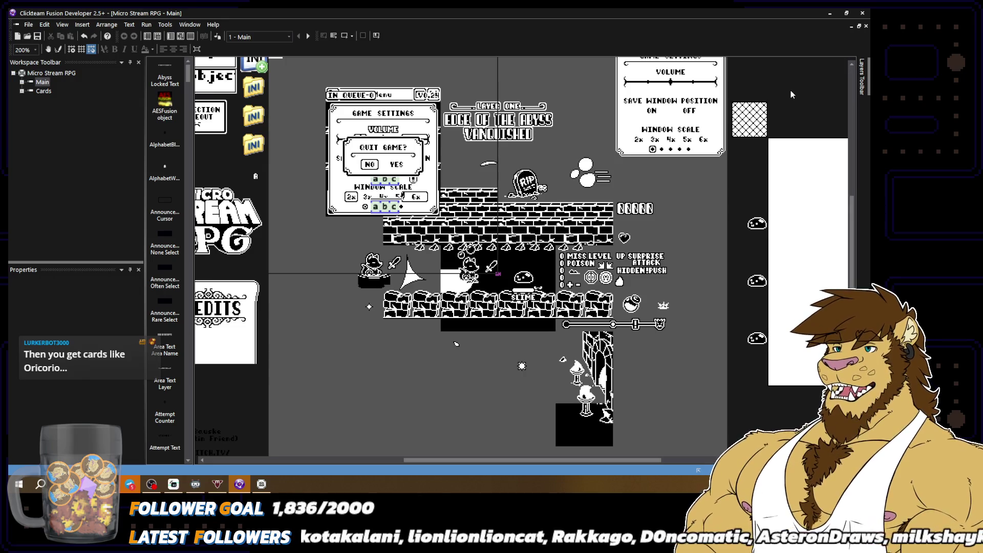
Open the SLIME name label's images and compare the Stillwater and Jagged Vale animations
{"action": "double_click", "coordinate": [530, 296]}
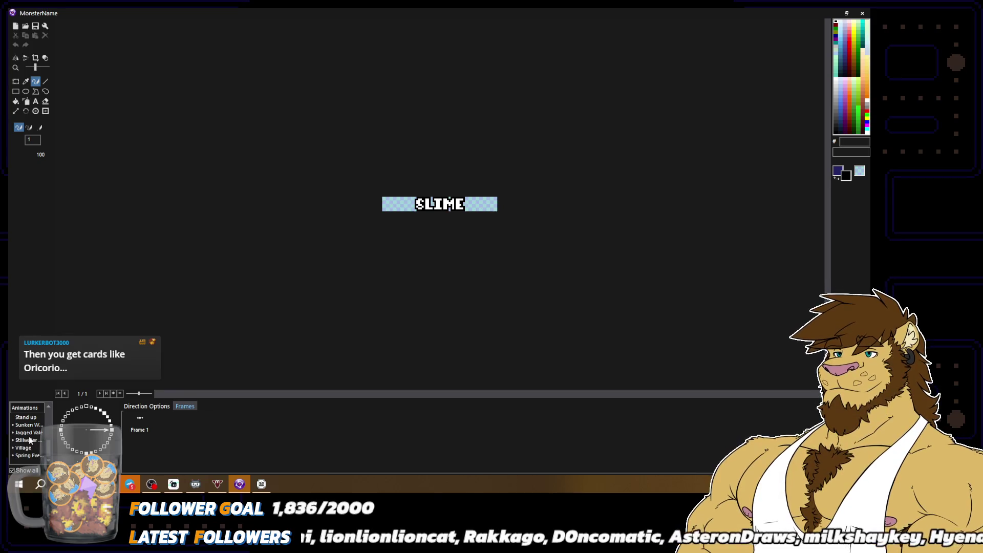
{"action": "left_click", "coordinate": [29, 440]}
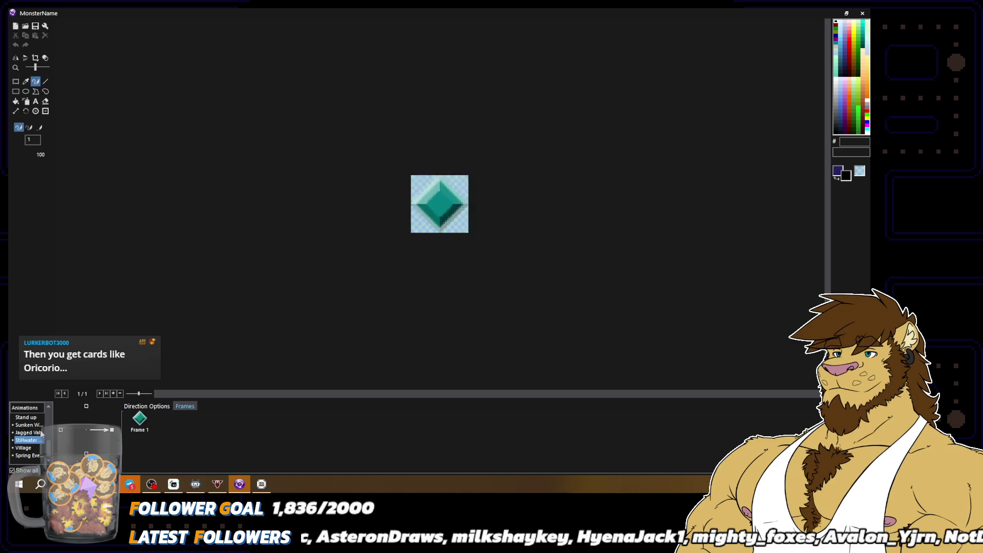
{"action": "left_click", "coordinate": [41, 433]}
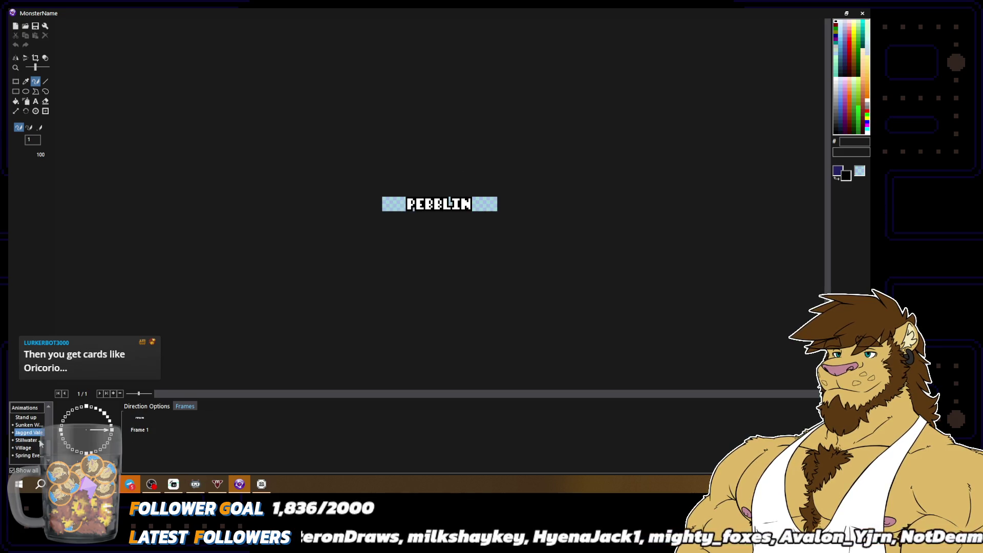
{"action": "left_click", "coordinate": [40, 441]}
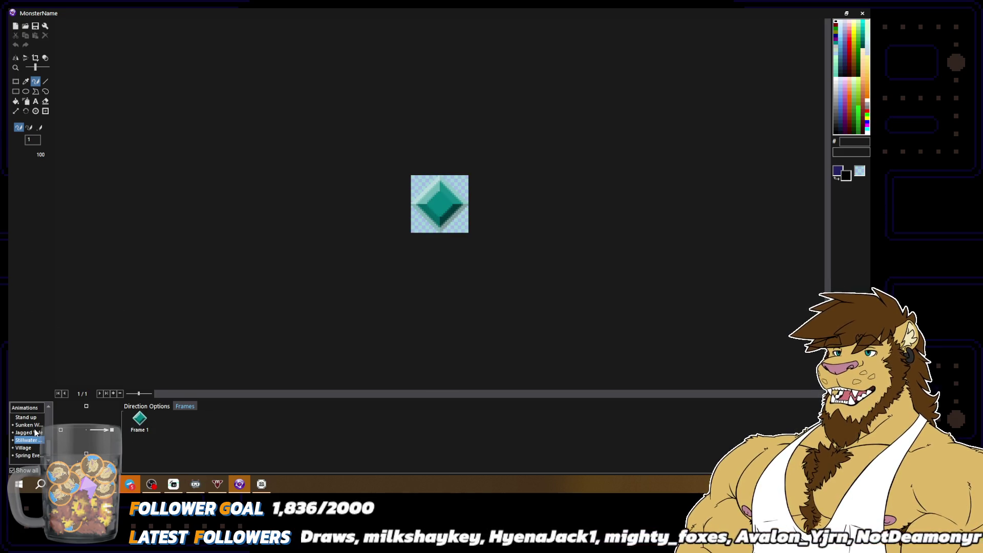
{"action": "left_click", "coordinate": [38, 433]}
Copy Jagged Vale's PEBBLIN frame into Stillwater and delete the teal gem frame
{"action": "left_click", "coordinate": [147, 426]}
{"action": "left_click_drag", "start_coordinate": [147, 426], "coordinate": [25, 439]}
{"action": "left_click", "coordinate": [148, 426]}
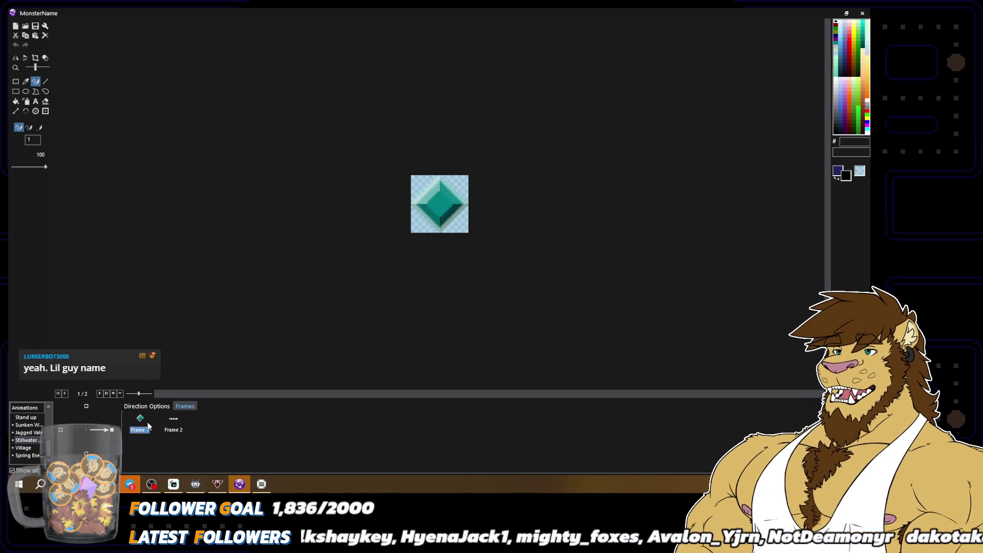
{"action": "key", "text": "Delete"}
{"action": "left_click", "coordinate": [115, 423]}
{"action": "left_click", "coordinate": [114, 422]}
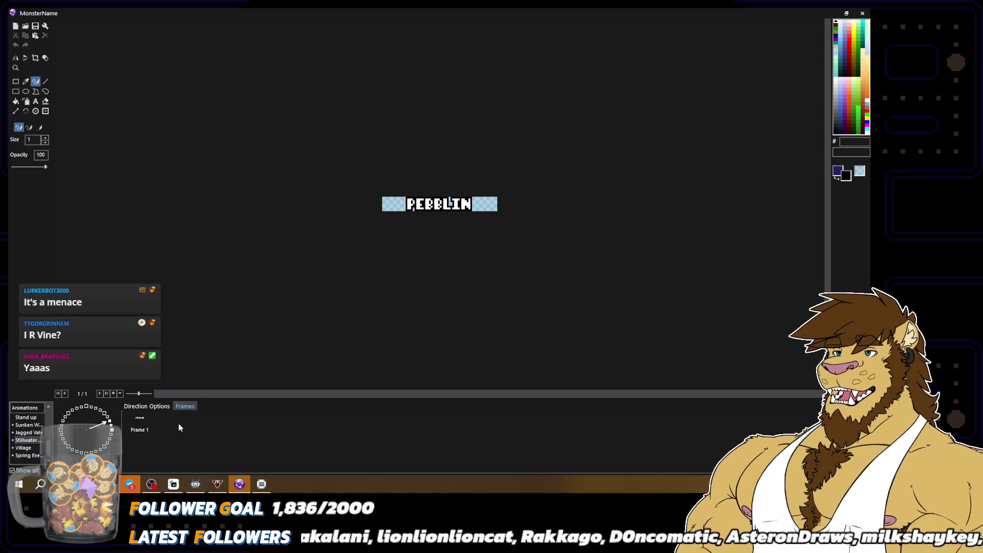
Turn on looping for the Stillwater animation in its direction options
{"action": "scroll", "coordinate": [428, 265], "scroll_direction": "up", "scroll_amount": 2}
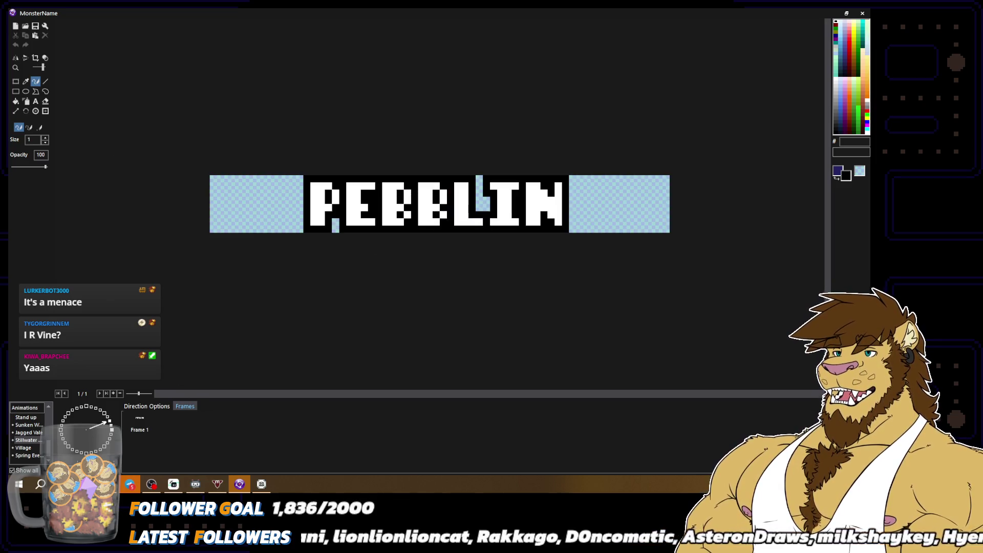
{"action": "left_click", "coordinate": [149, 406]}
{"action": "left_click", "coordinate": [132, 431]}
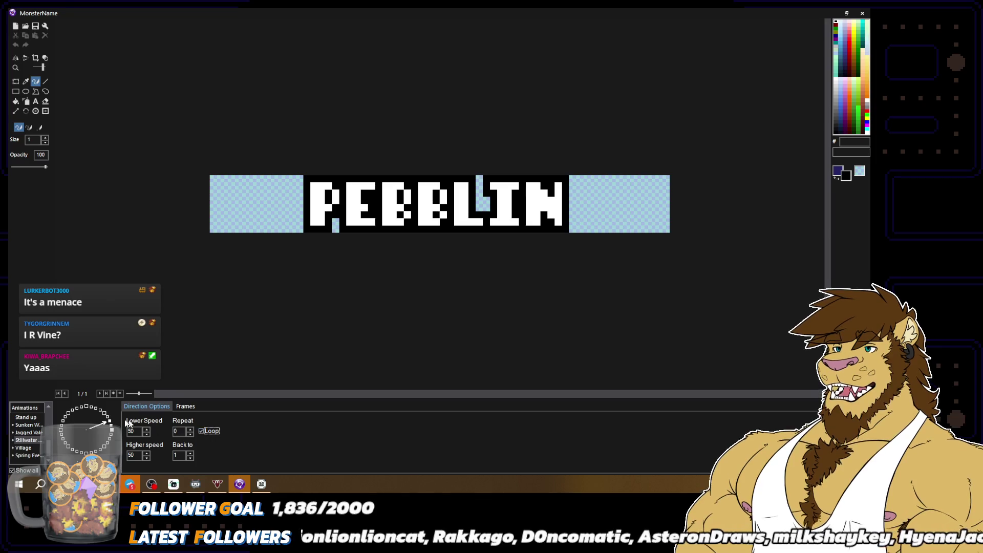
{"action": "left_click", "coordinate": [217, 431]}
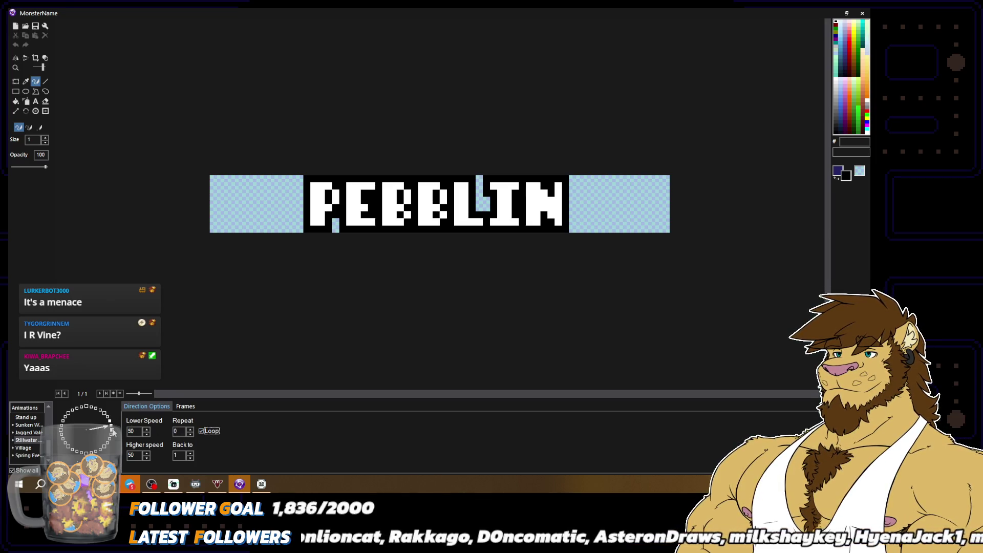
Review Jagged Vale and Stillwater again, then close the name graphic editor
{"action": "left_click", "coordinate": [29, 432]}
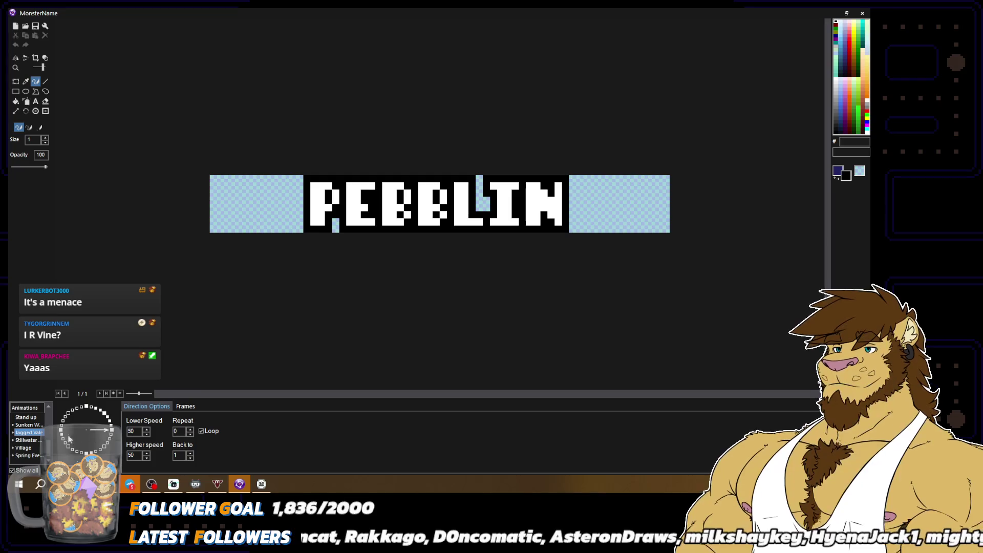
{"action": "left_click", "coordinate": [109, 433]}
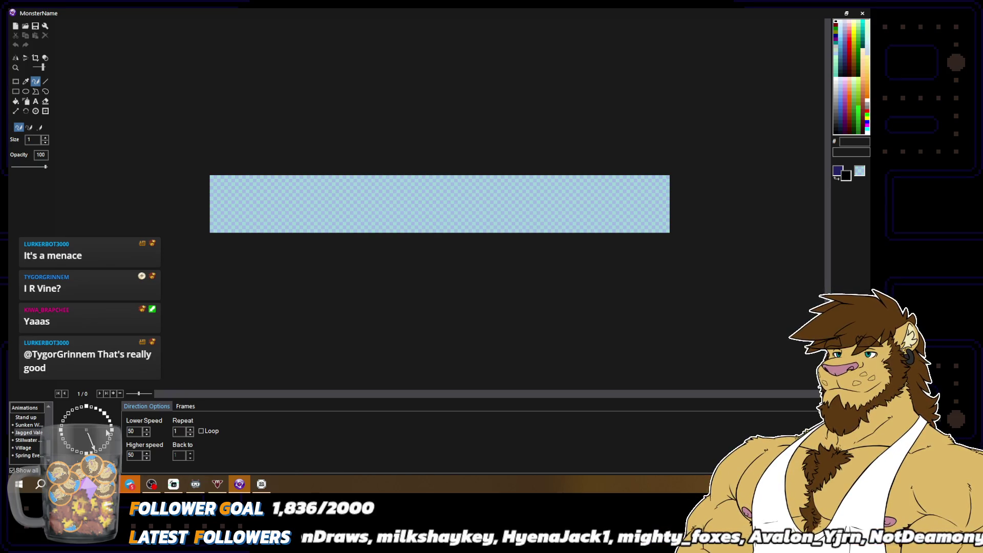
{"action": "left_click", "coordinate": [27, 439]}
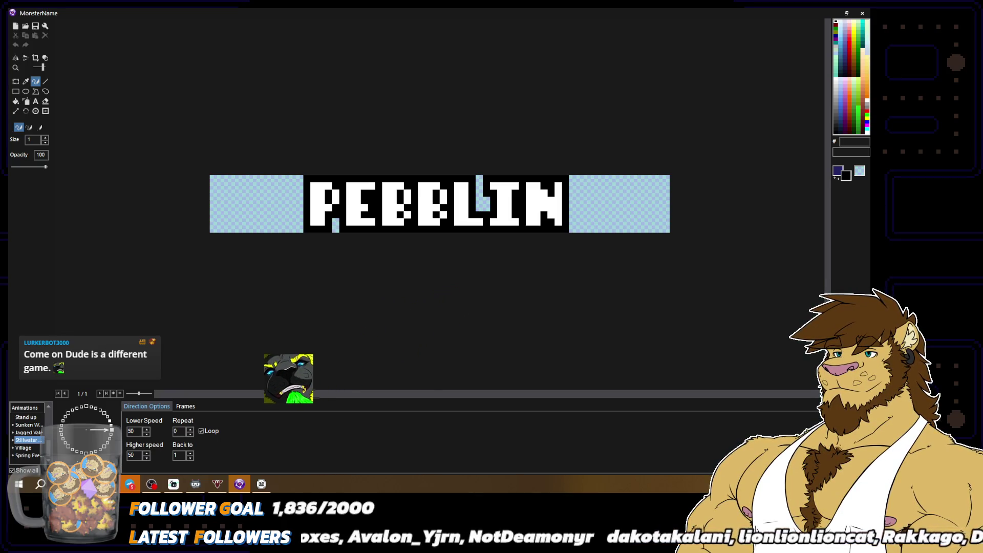
{"action": "key", "text": "Escape"}
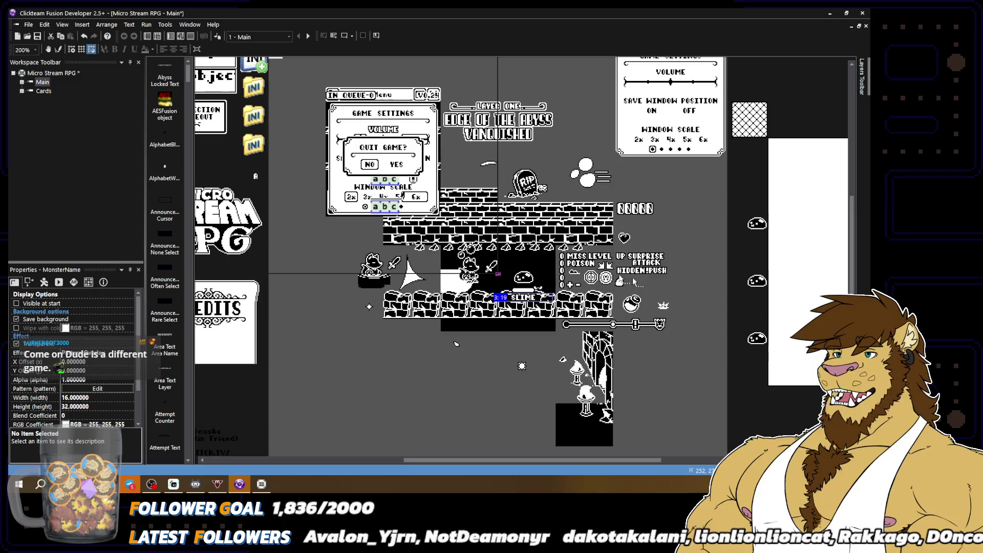
Open the Monster object's images and view its Jagged Vale and Stillwater sprites
{"action": "double_click", "coordinate": [526, 281]}
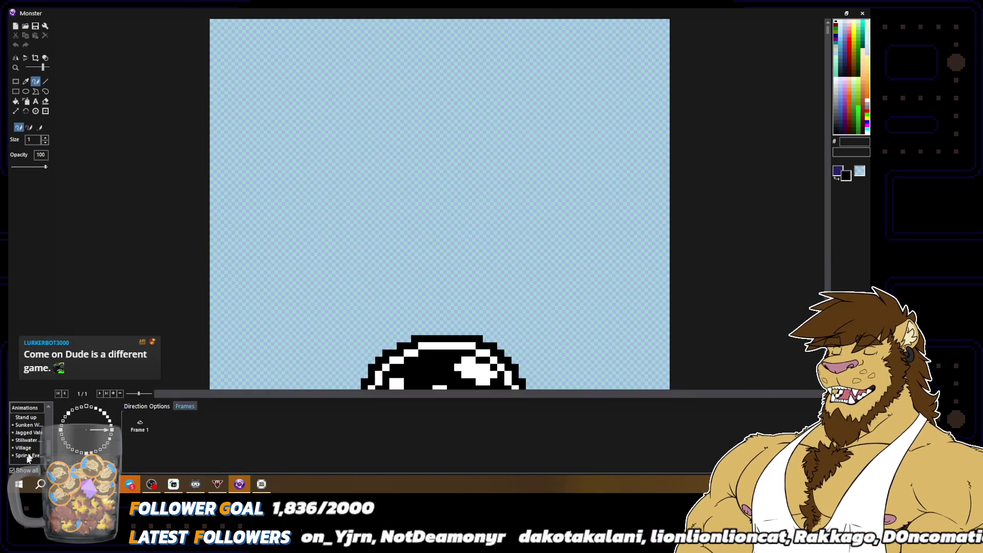
{"action": "left_click", "coordinate": [29, 432]}
{"action": "left_click", "coordinate": [36, 441]}
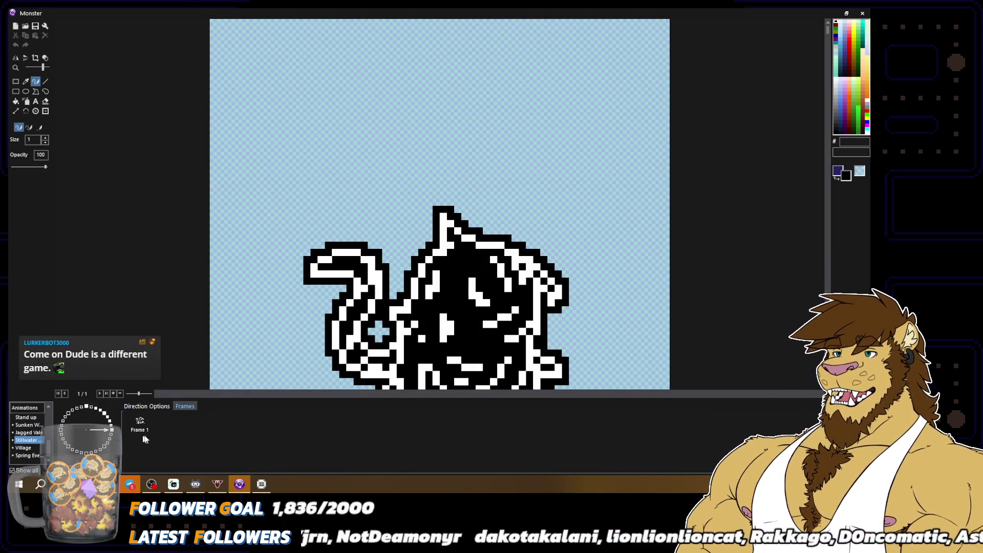
{"action": "scroll", "coordinate": [409, 246], "scroll_direction": "down", "scroll_amount": 1}
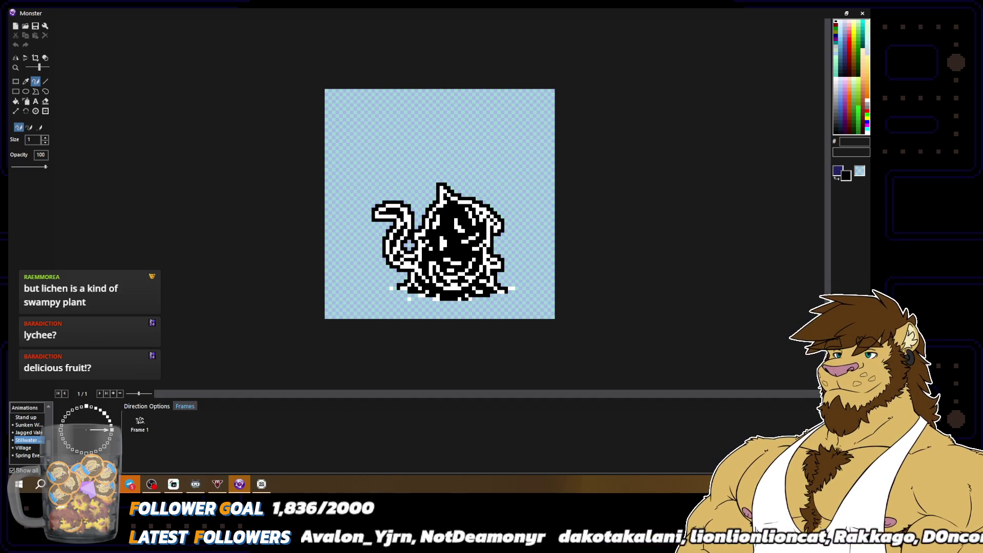
View the Monster's creature image stored for other directions on the direction wheel
{"action": "left_click", "coordinate": [111, 425]}
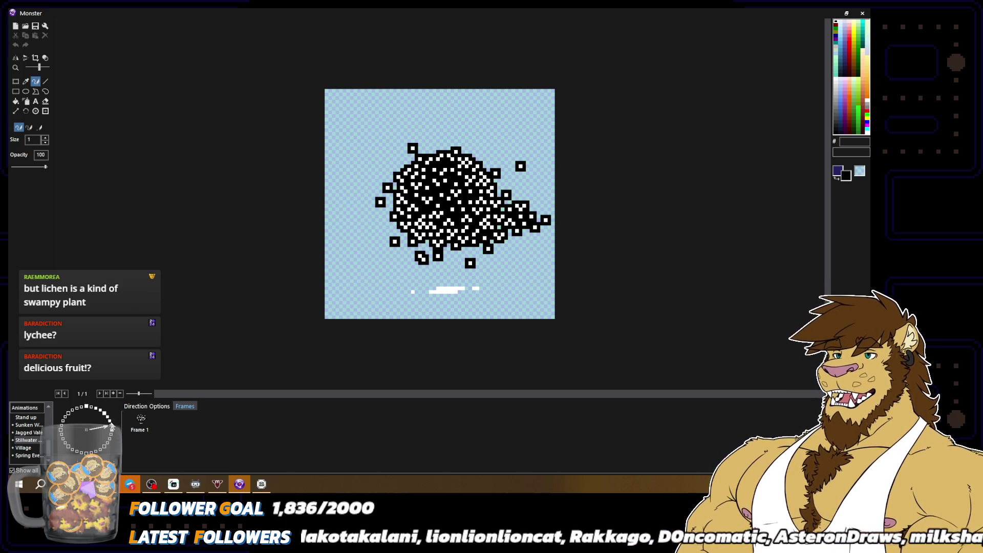
{"action": "left_click", "coordinate": [112, 426]}
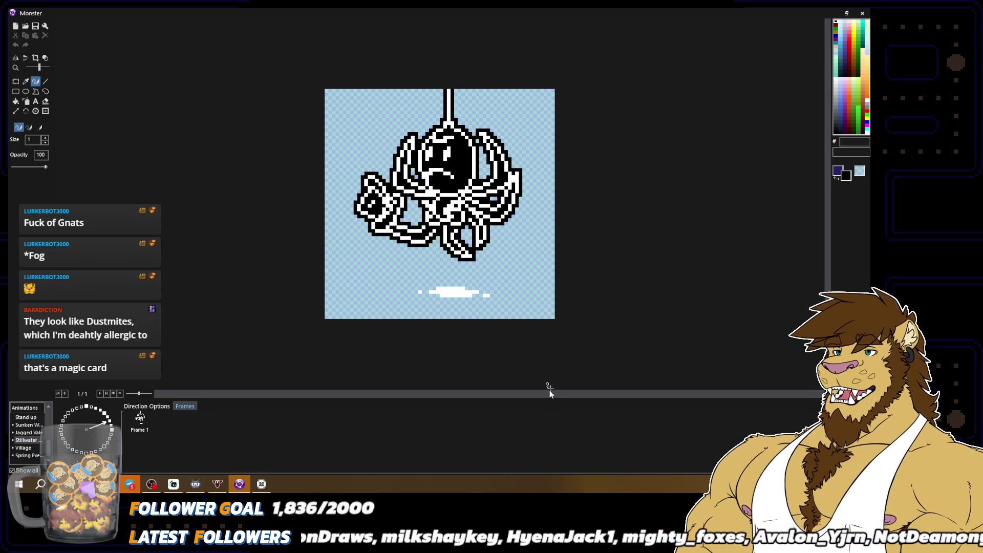
Close the Monster editor and open the SLIME name object's images, viewing PEBBLIN and CHICKEN
{"action": "key", "text": "Escape"}
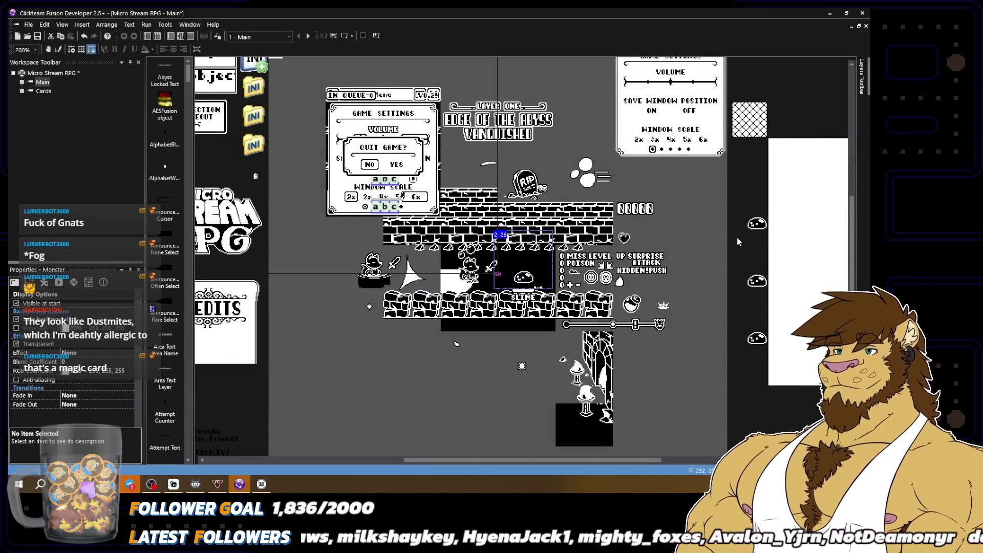
{"action": "double_click", "coordinate": [523, 298]}
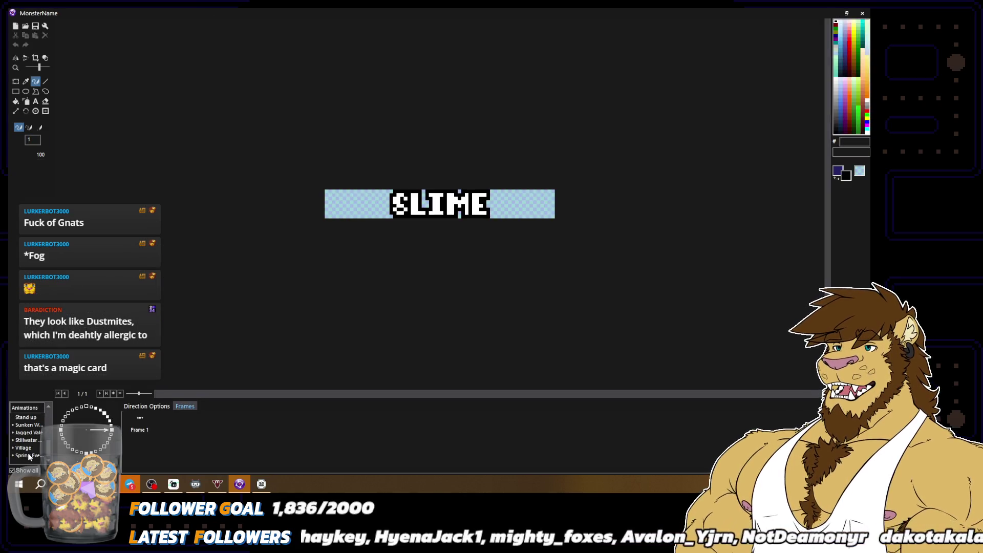
{"action": "left_click", "coordinate": [28, 439]}
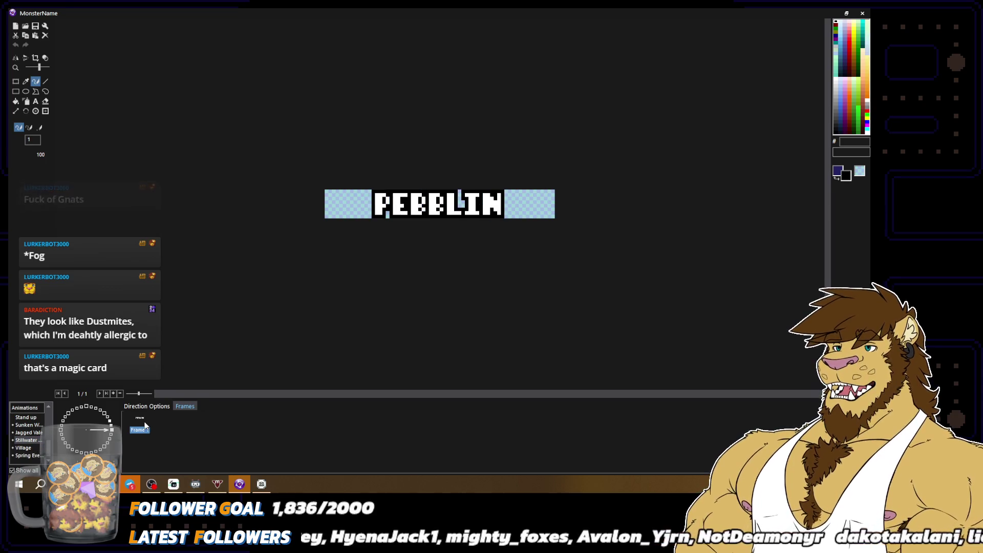
{"action": "left_click", "coordinate": [39, 456]}
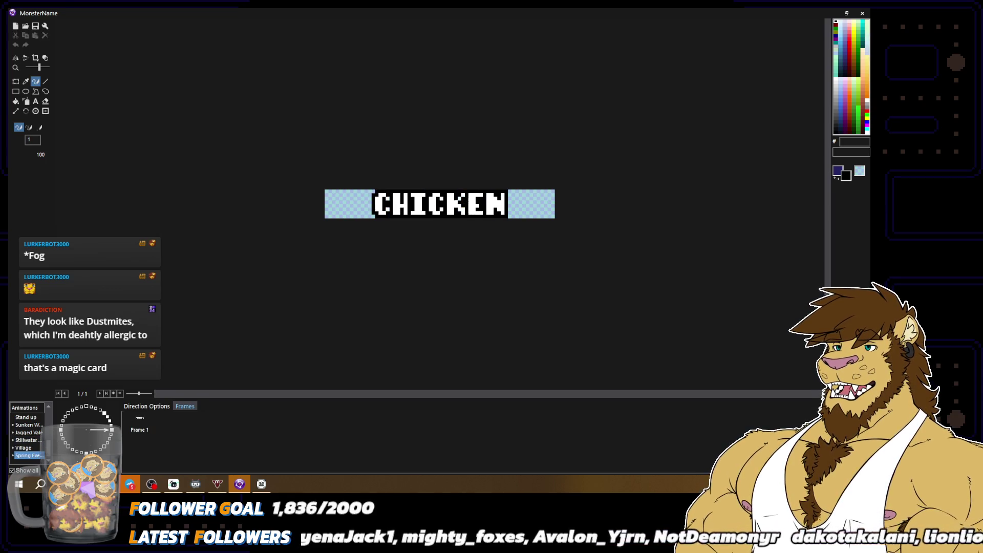
Browse the BASKET, TERRABULL and RAT KING names, ending on Walking's font sheet
{"action": "key", "text": "Down"}
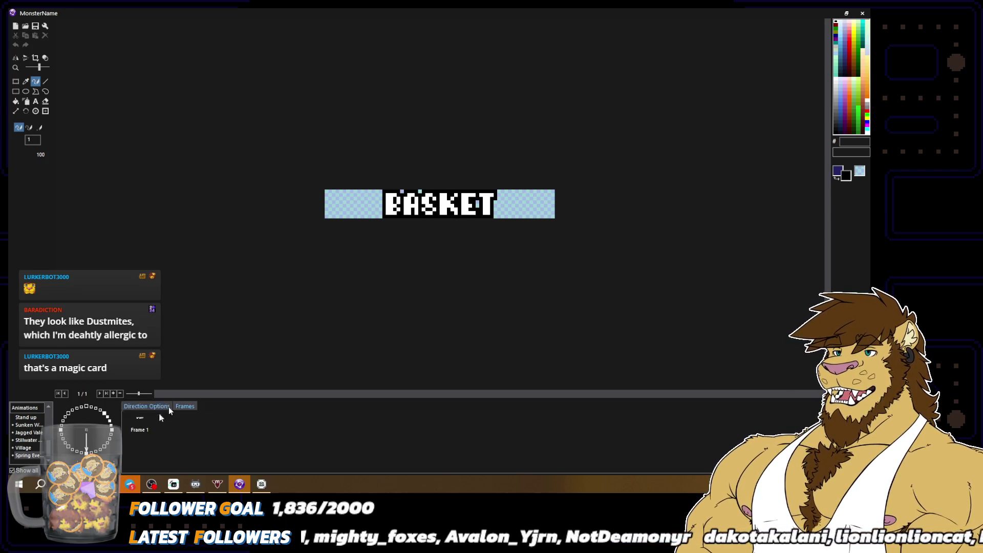
{"action": "left_click", "coordinate": [29, 433]}
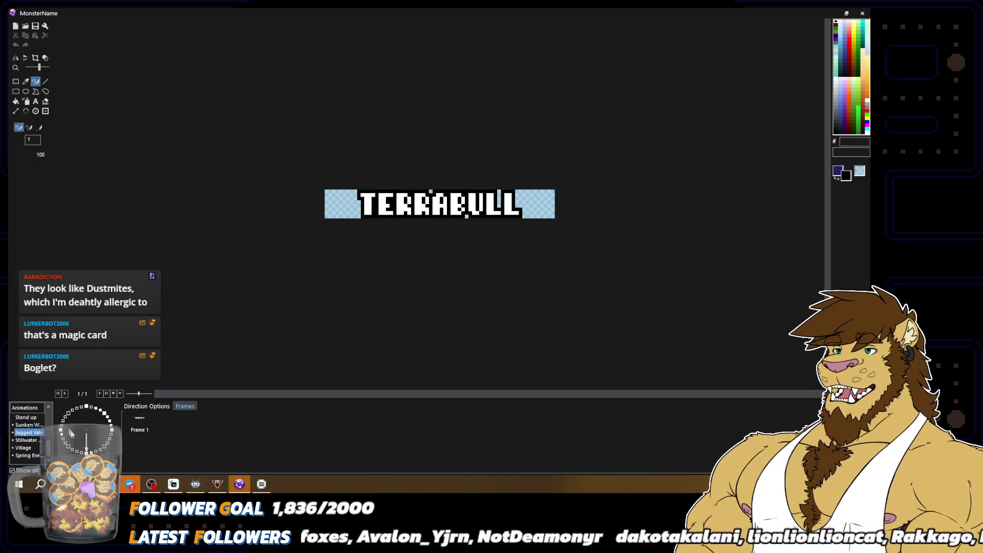
{"action": "left_click", "coordinate": [30, 417]}
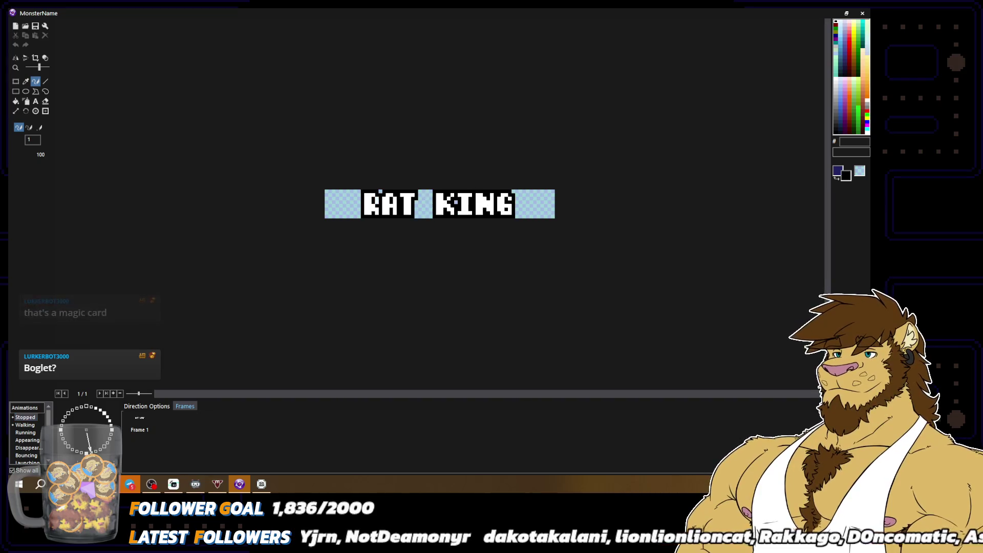
{"action": "left_click", "coordinate": [24, 424]}
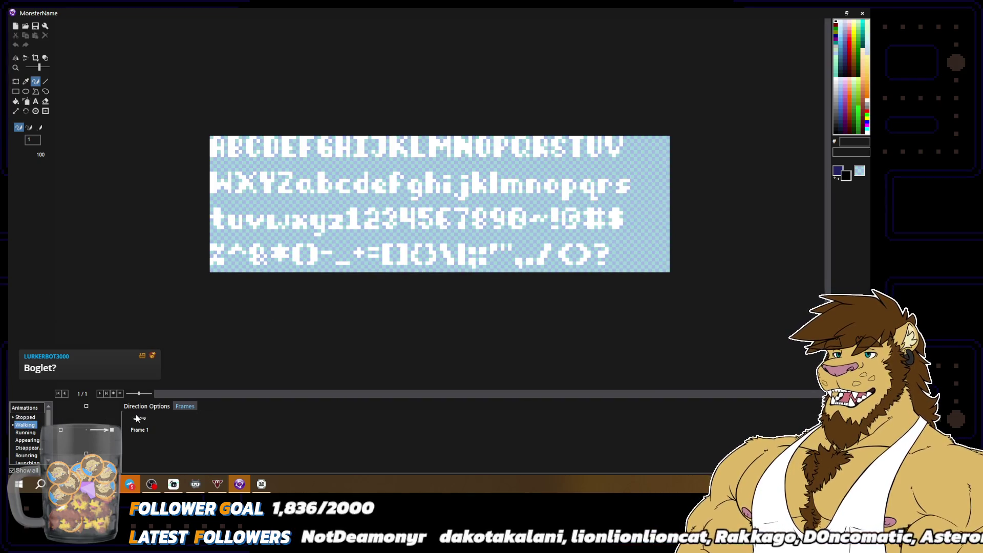
Copy Walking's font sheet and paste it as Frame 2 of Stillwater after PEBBLIN
{"action": "left_click", "coordinate": [136, 415]}
{"action": "scroll", "coordinate": [33, 444], "scroll_direction": "down", "scroll_amount": 5}
{"action": "left_click", "coordinate": [31, 441]}
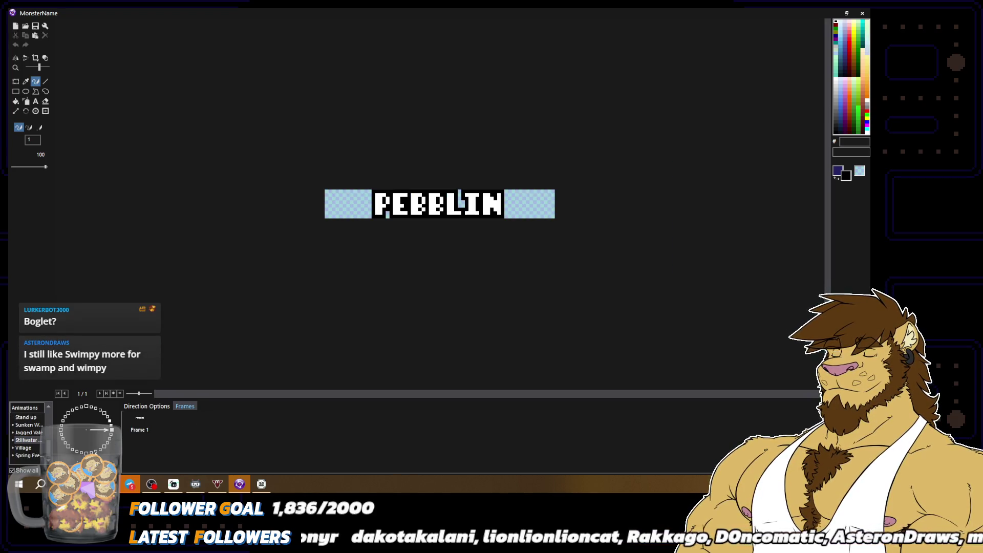
{"action": "left_click", "coordinate": [215, 434]}
{"action": "key", "text": "ctrl+v"}
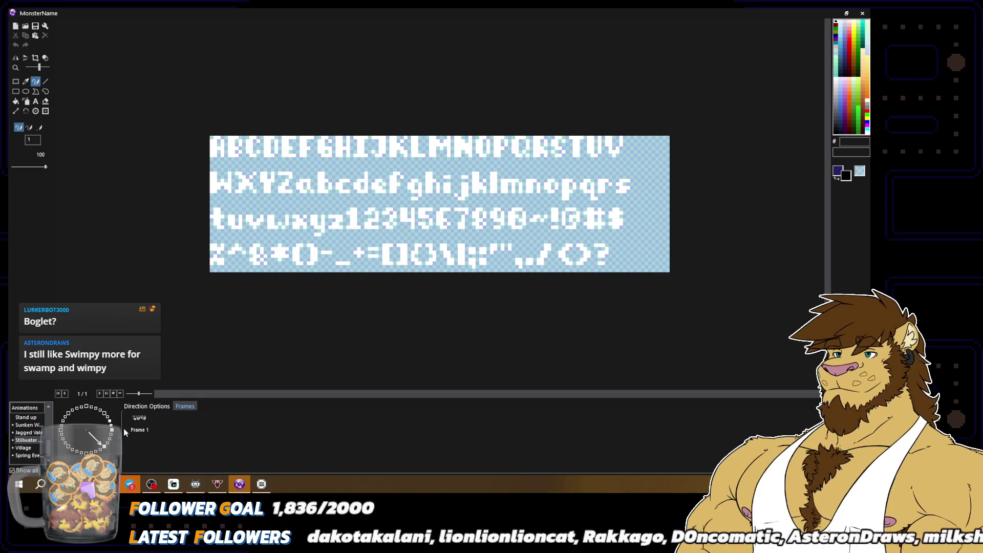
{"action": "key", "text": "ctrl+z"}
{"action": "left_click", "coordinate": [218, 428]}
{"action": "key", "text": "ctrl+v"}
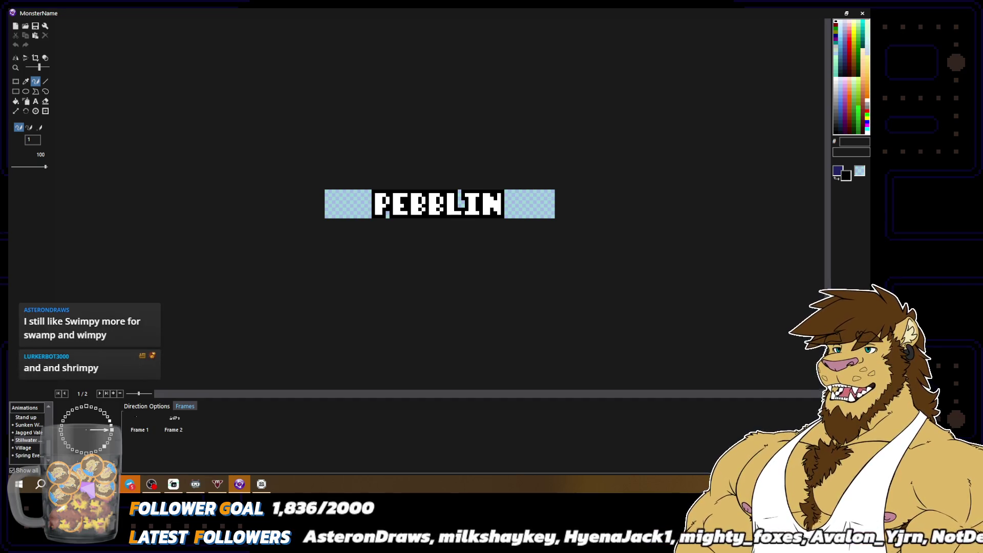
Delete Frame 2 from the PEBBLIN name animation so only one frame remains
{"action": "key", "text": "alt+Tab"}
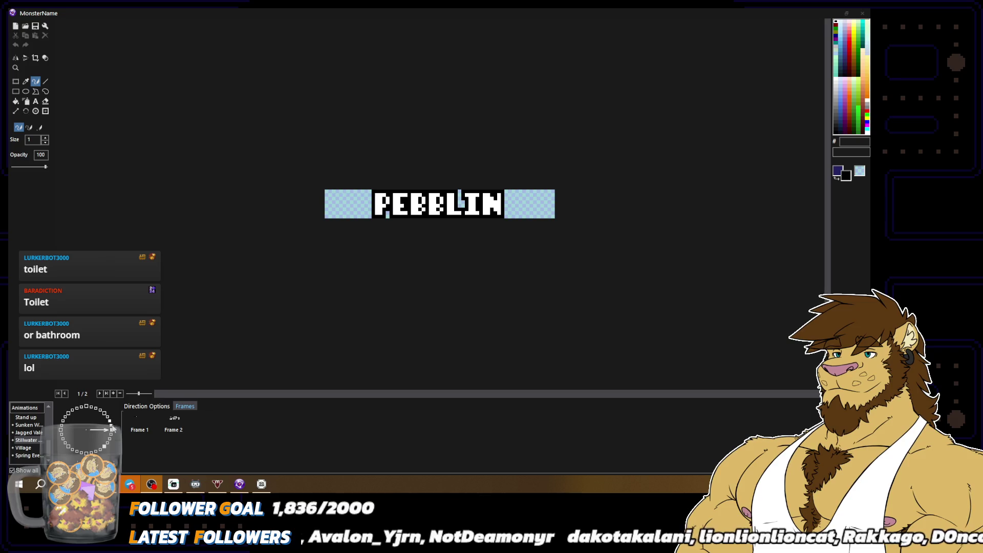
{"action": "left_click", "coordinate": [138, 424]}
{"action": "key", "text": "Delete"}
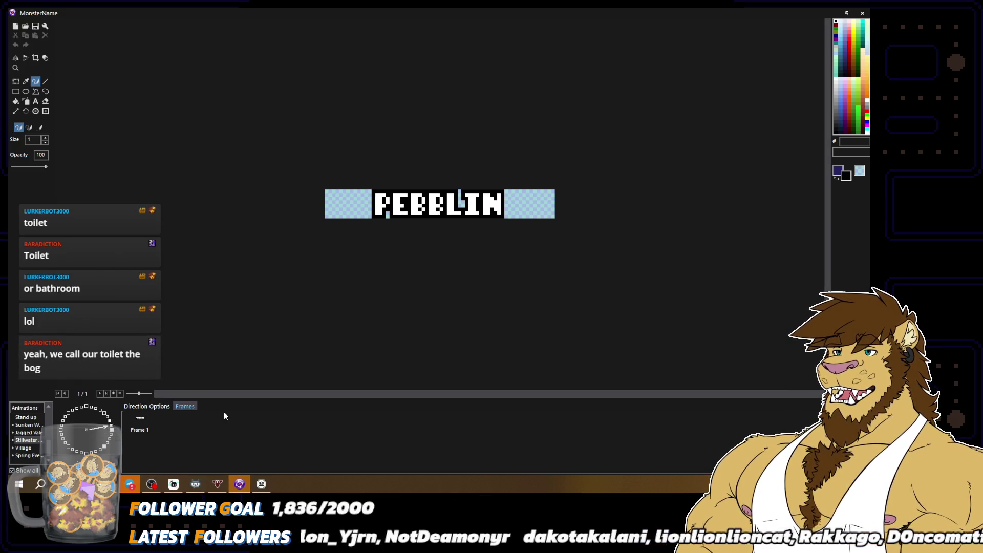
Back on the PEBBLIN animation, replace its second frame with a freshly pasted copy
{"action": "left_click", "coordinate": [34, 433]}
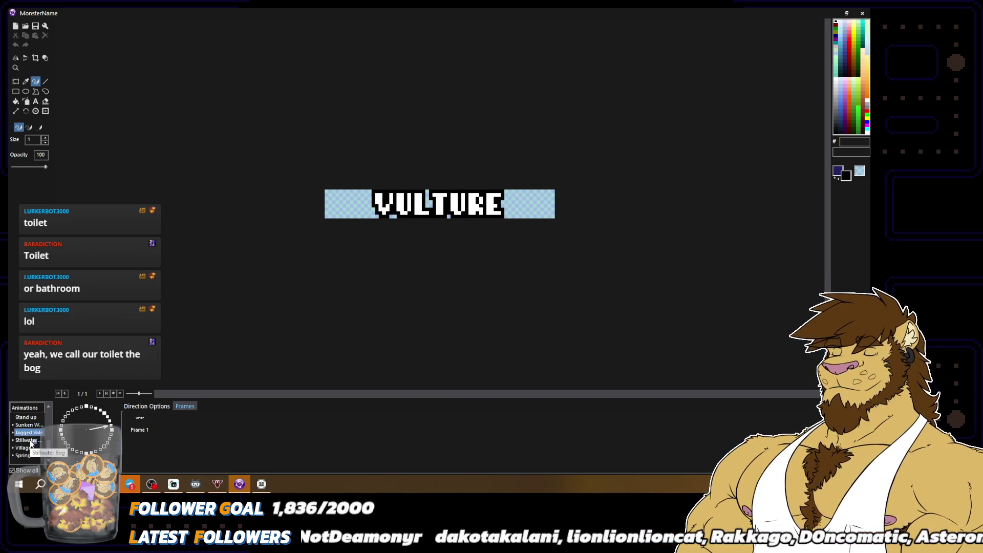
{"action": "left_click", "coordinate": [30, 441]}
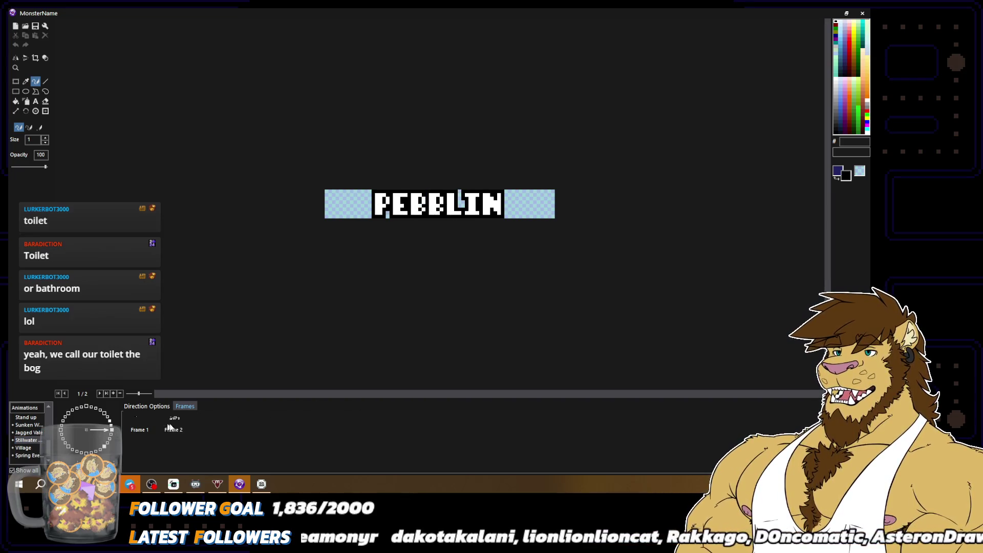
{"action": "left_click", "coordinate": [168, 429]}
{"action": "key", "text": "Delete"}
{"action": "key", "text": "ctrl+c"}
{"action": "key", "text": "ctrl+v"}
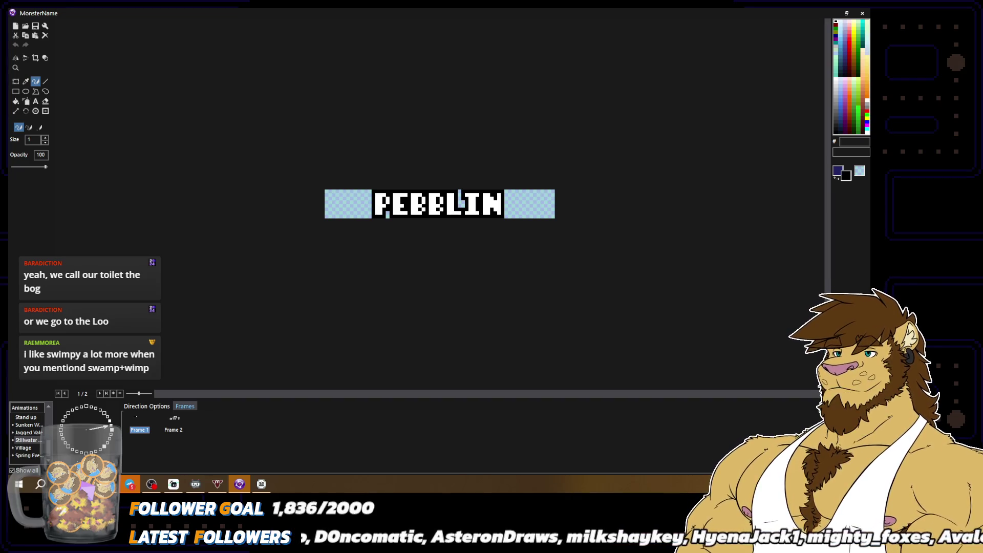
Paste the pixel font sheet image into the Frames strip as a third frame
{"action": "key", "text": "alt+Tab"}
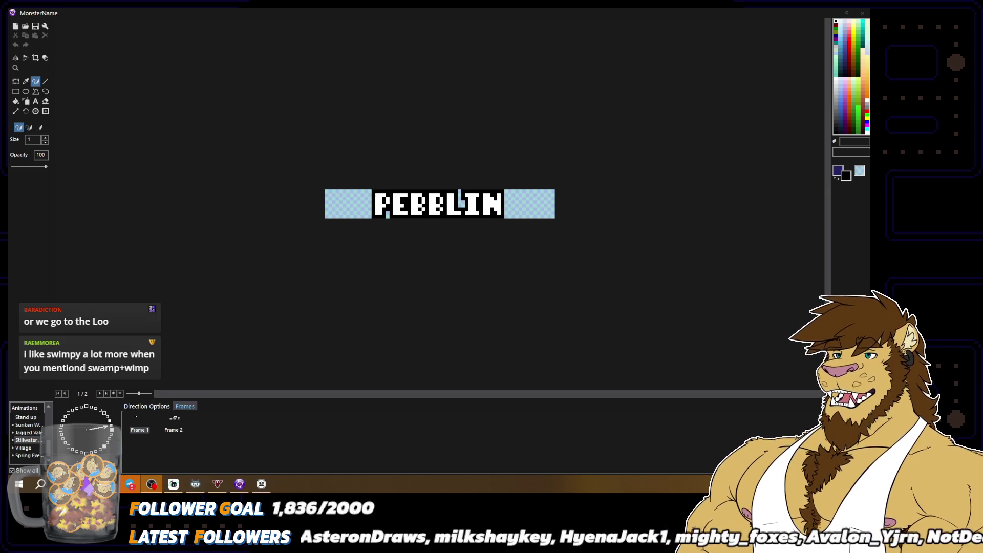
{"action": "key", "text": "alt+Tab"}
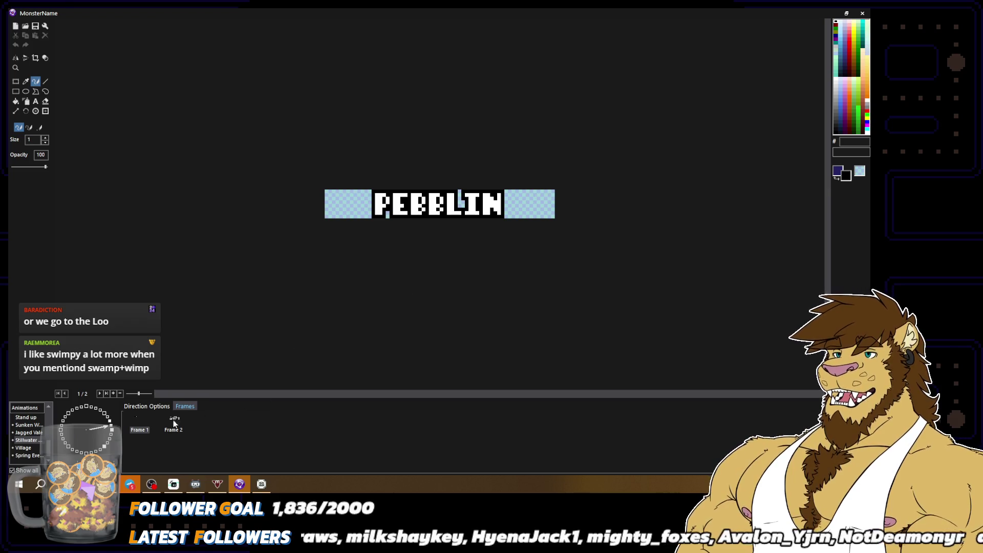
{"action": "scroll", "coordinate": [424, 263], "scroll_direction": "up", "scroll_amount": 1}
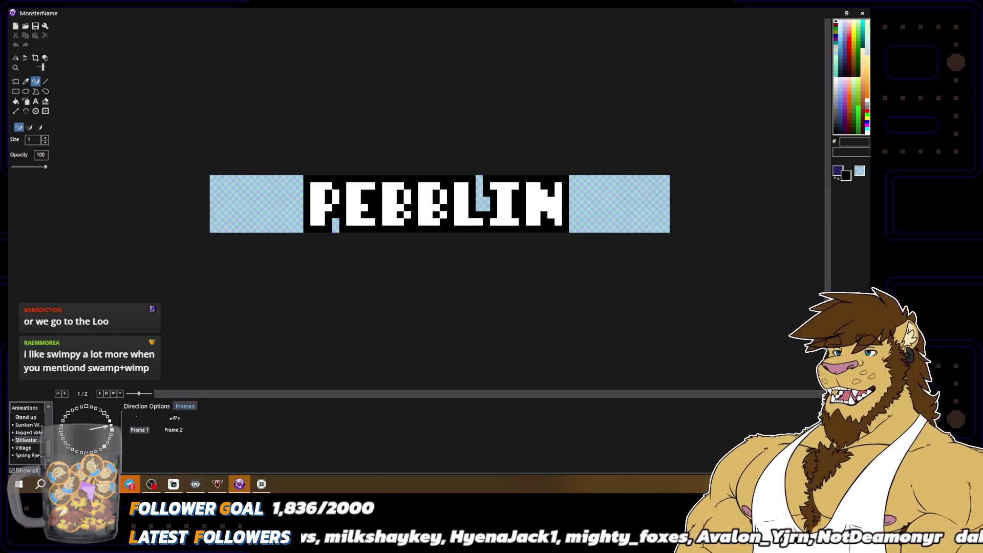
{"action": "left_click", "coordinate": [16, 81]}
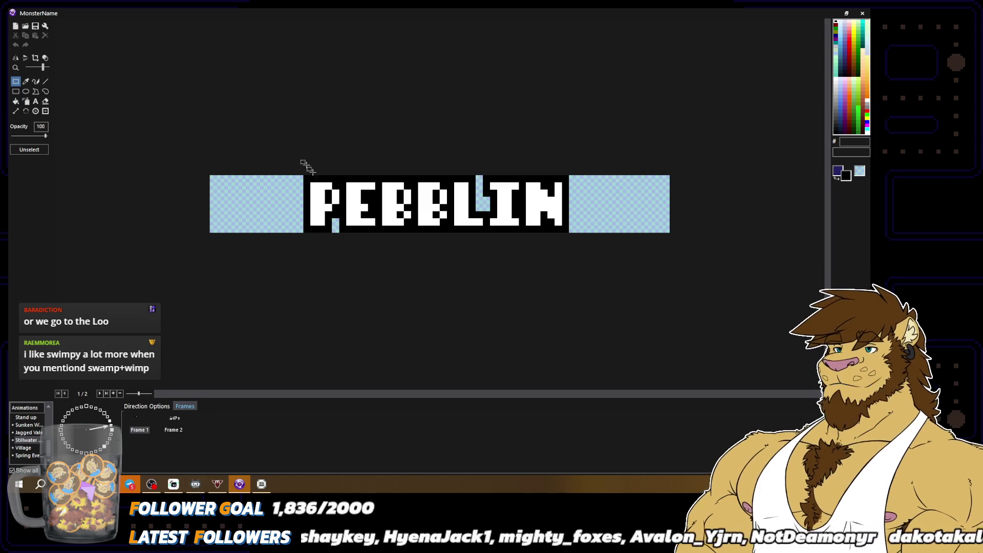
{"action": "left_click", "coordinate": [35, 81]}
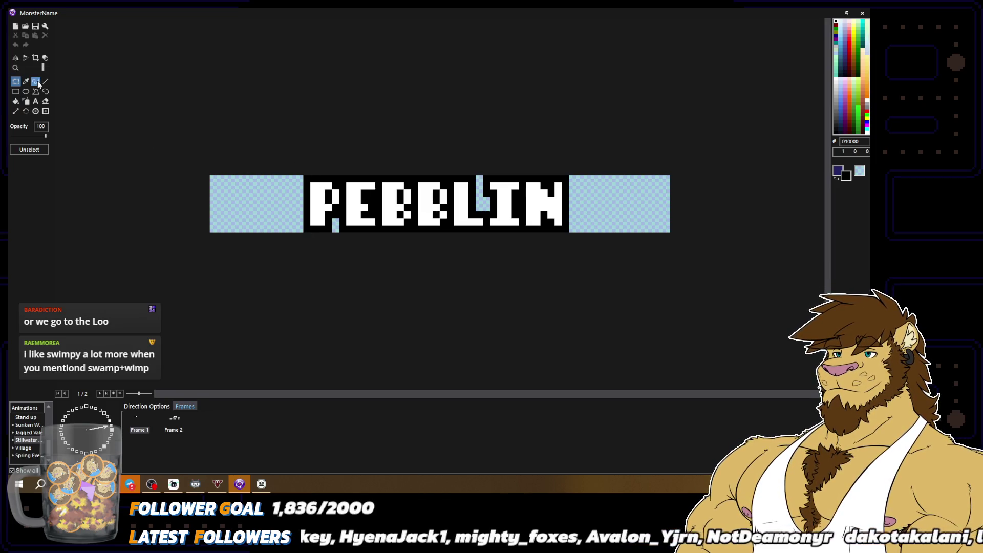
{"action": "left_click", "coordinate": [141, 429]}
{"action": "key", "text": "ctrl+v"}
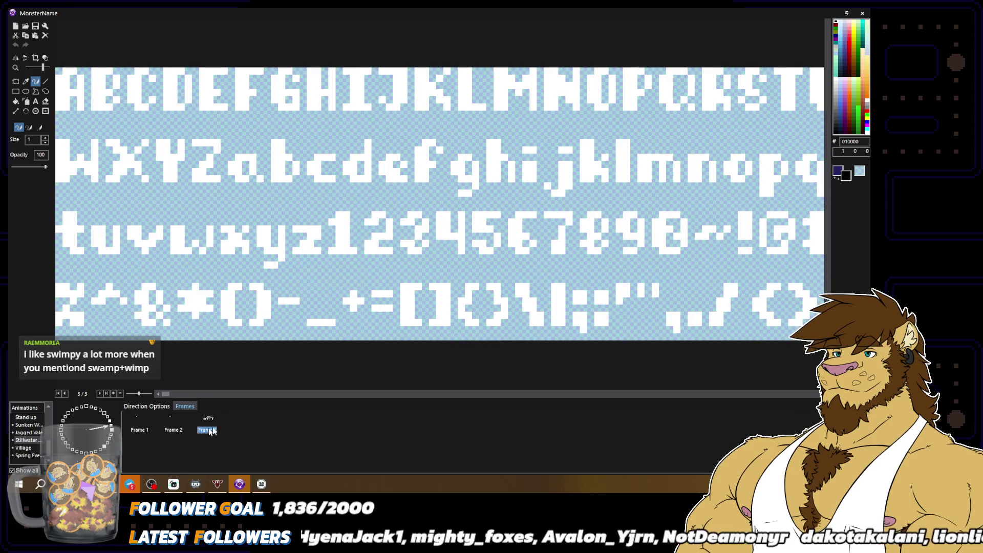
Box-select and erase the font sheet's bottom row of symbols, then select the letter S
{"action": "left_click", "coordinate": [16, 82]}
{"action": "scroll", "coordinate": [233, 270], "scroll_direction": "down", "scroll_amount": 1}
{"action": "left_click_drag", "start_coordinate": [208, 236], "coordinate": [626, 317]}
{"action": "key", "text": "Delete"}
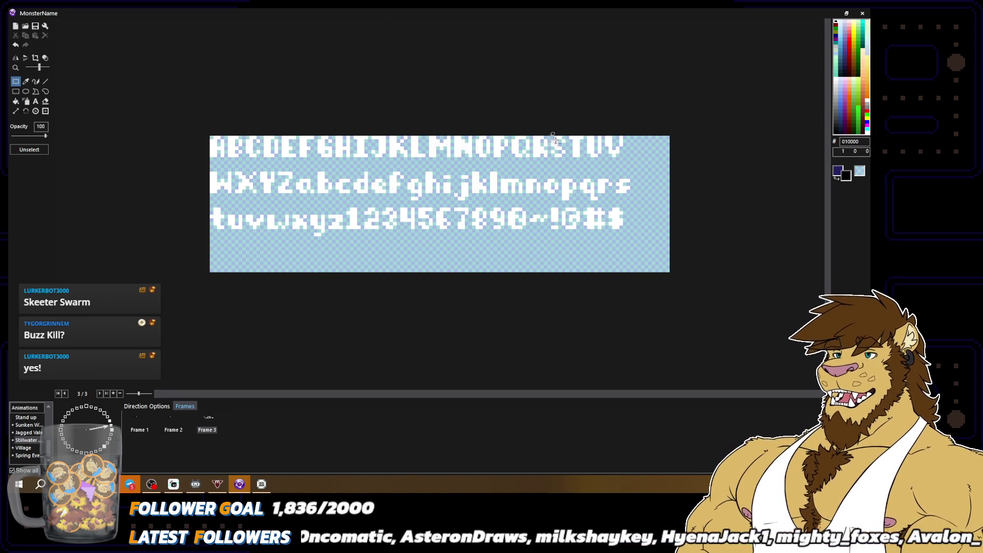
{"action": "mouse_move", "coordinate": [548, 133]}
{"action": "left_mouse_down"}
{"action": "mouse_move", "coordinate": [567, 159]}
{"action": "mouse_move", "coordinate": [218, 254]}
{"action": "left_mouse_up"}
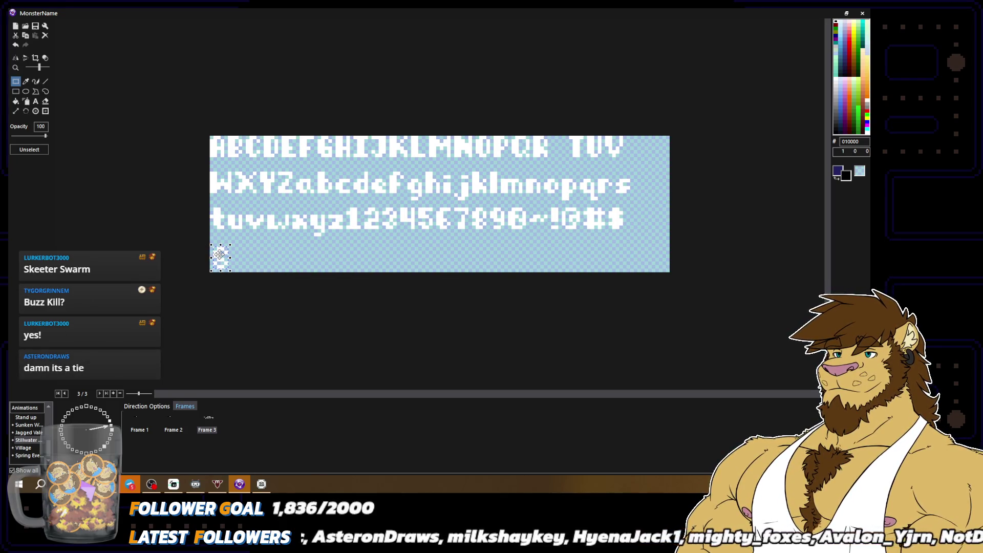
Arrange the K, E, E, T, E and R glyphs after the S to spell SKEETER
{"action": "mouse_move", "coordinate": [390, 133]}
{"action": "left_mouse_down"}
{"action": "mouse_move", "coordinate": [411, 165]}
{"action": "mouse_move", "coordinate": [275, 251]}
{"action": "mouse_move", "coordinate": [240, 254]}
{"action": "left_mouse_up"}
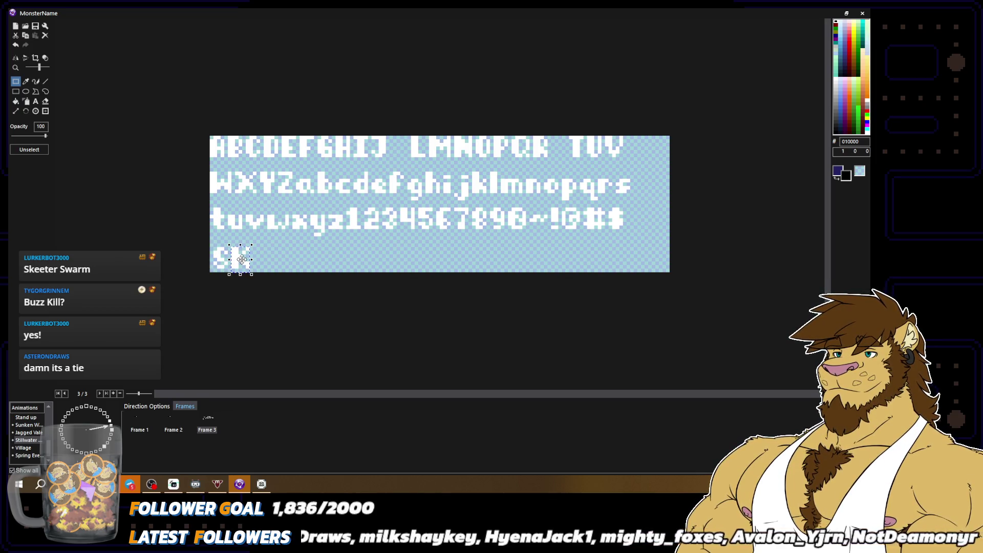
{"action": "left_click", "coordinate": [281, 144]}
{"action": "mouse_move", "coordinate": [277, 134]}
{"action": "left_mouse_down"}
{"action": "mouse_move", "coordinate": [302, 165]}
{"action": "mouse_move", "coordinate": [253, 261]}
{"action": "left_mouse_up"}
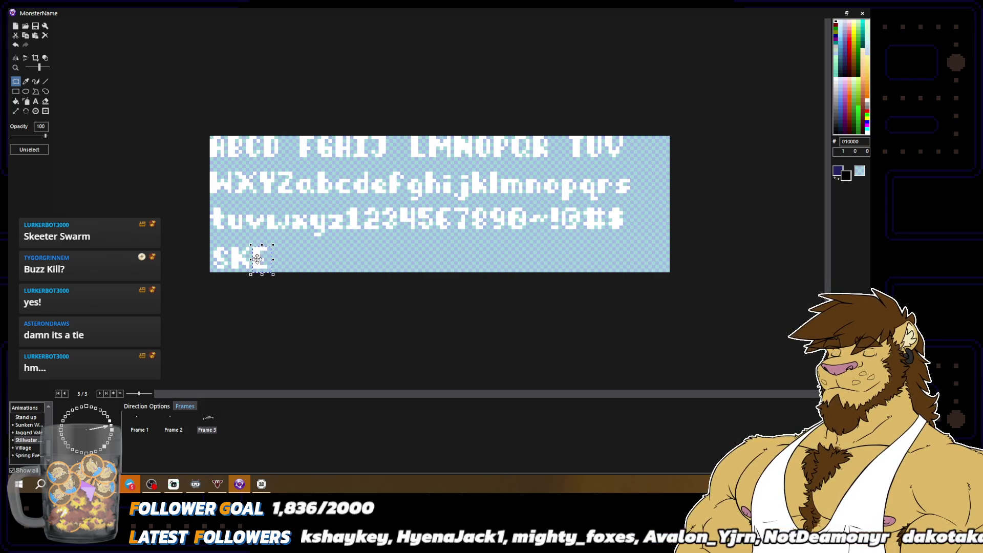
{"action": "left_click", "coordinate": [276, 258]}
{"action": "left_click_drag", "start_coordinate": [210, 135], "coordinate": [226, 154]}
{"action": "mouse_move", "coordinate": [218, 146]}
{"action": "left_mouse_down"}
{"action": "mouse_move", "coordinate": [241, 167]}
{"action": "mouse_move", "coordinate": [280, 259]}
{"action": "left_mouse_up"}
{"action": "left_click", "coordinate": [280, 259]}
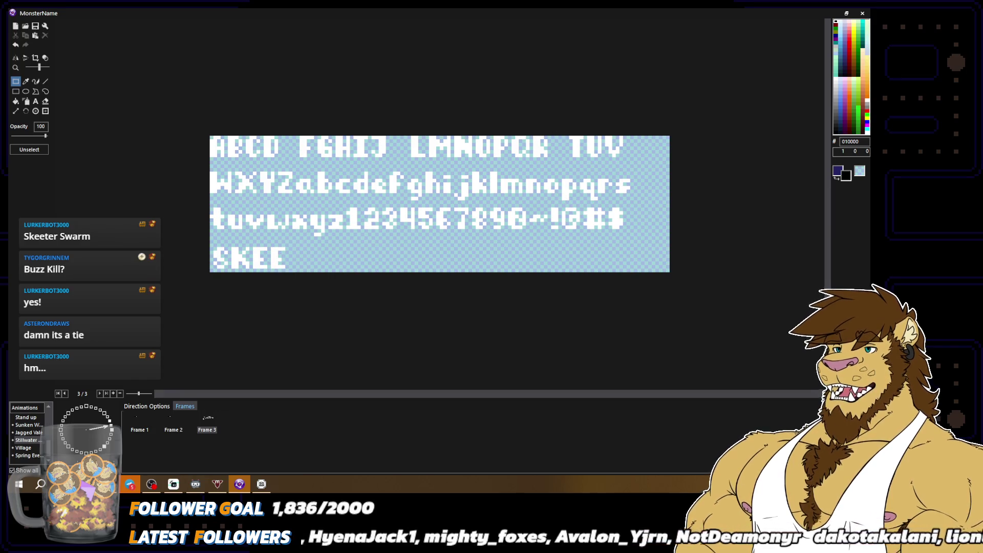
{"action": "mouse_move", "coordinate": [562, 134]}
{"action": "left_mouse_down"}
{"action": "mouse_move", "coordinate": [587, 160]}
{"action": "mouse_move", "coordinate": [303, 264]}
{"action": "left_mouse_up"}
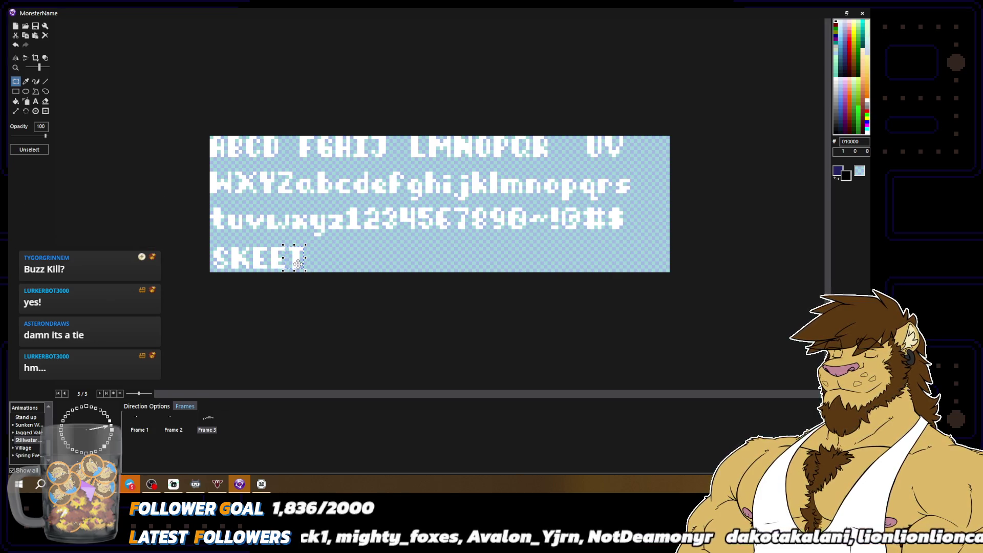
{"action": "key", "text": "ctrl+v"}
{"action": "mouse_move", "coordinate": [214, 149]}
{"action": "left_mouse_down"}
{"action": "mouse_move", "coordinate": [320, 277]}
{"action": "mouse_move", "coordinate": [314, 258]}
{"action": "left_mouse_up"}
{"action": "left_click", "coordinate": [372, 260]}
{"action": "mouse_move", "coordinate": [533, 132]}
{"action": "left_mouse_down"}
{"action": "mouse_move", "coordinate": [551, 162]}
{"action": "mouse_move", "coordinate": [334, 260]}
{"action": "left_mouse_up"}
{"action": "left_click", "coordinate": [314, 260]}
Copy the S twice after SKEETER, then bring the W and A down after them
{"action": "left_click_drag", "start_coordinate": [206, 240], "coordinate": [230, 274]}
{"action": "key", "text": "ctrl+c"}
{"action": "key", "text": "ctrl+v"}
{"action": "left_click_drag", "start_coordinate": [221, 149], "coordinate": [351, 257]}
{"action": "key", "text": "ctrl+v"}
{"action": "mouse_move", "coordinate": [215, 148]}
{"action": "left_mouse_down"}
{"action": "mouse_move", "coordinate": [387, 247]}
{"action": "mouse_move", "coordinate": [369, 261]}
{"action": "left_mouse_up"}
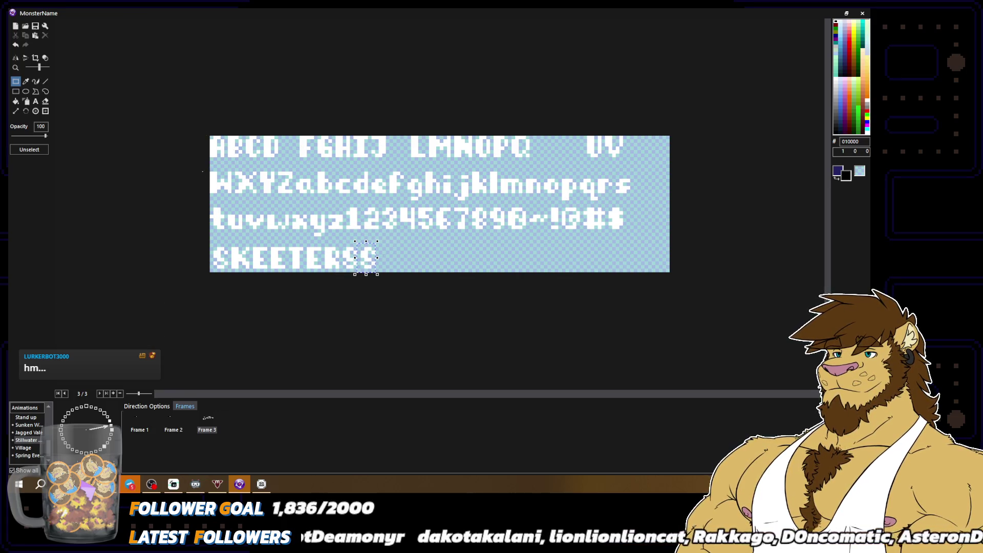
{"action": "mouse_move", "coordinate": [203, 171]}
{"action": "left_mouse_down"}
{"action": "mouse_move", "coordinate": [235, 198]}
{"action": "mouse_move", "coordinate": [393, 250]}
{"action": "mouse_move", "coordinate": [386, 256]}
{"action": "left_mouse_up"}
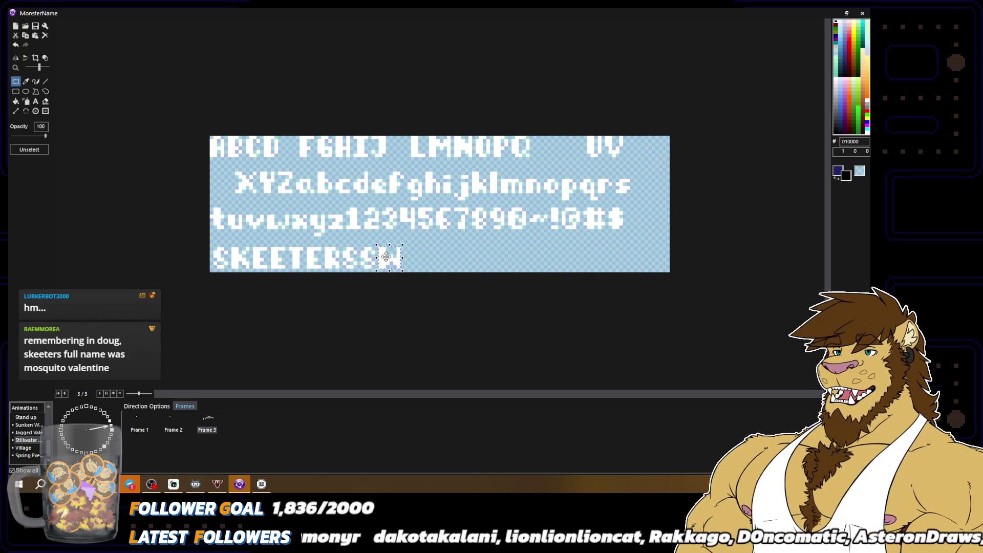
{"action": "mouse_move", "coordinate": [200, 132]}
{"action": "left_mouse_down"}
{"action": "mouse_move", "coordinate": [228, 170]}
{"action": "mouse_move", "coordinate": [419, 238]}
{"action": "mouse_move", "coordinate": [409, 251]}
{"action": "left_mouse_up"}
{"action": "left_click", "coordinate": [461, 259]}
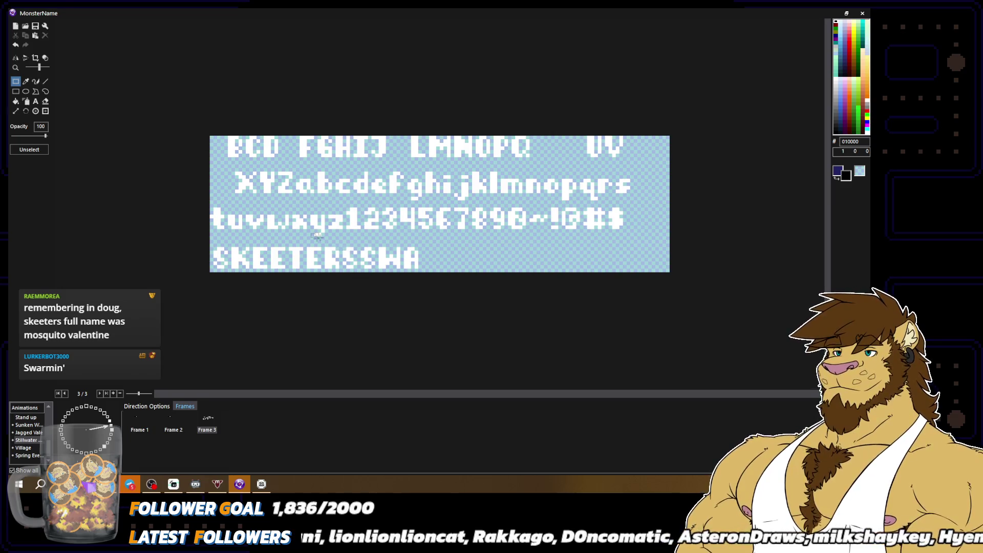
Add a copied R, delete the extra S for a space, and place M to finish SKEETER SWARM
{"action": "left_click_drag", "start_coordinate": [325, 244], "coordinate": [339, 271]}
{"action": "key", "text": "ctrl+c"}
{"action": "key", "text": "ctrl+v"}
{"action": "mouse_move", "coordinate": [217, 149]}
{"action": "left_mouse_down"}
{"action": "mouse_move", "coordinate": [345, 205]}
{"action": "mouse_move", "coordinate": [429, 257]}
{"action": "left_mouse_up"}
{"action": "left_click", "coordinate": [381, 250]}
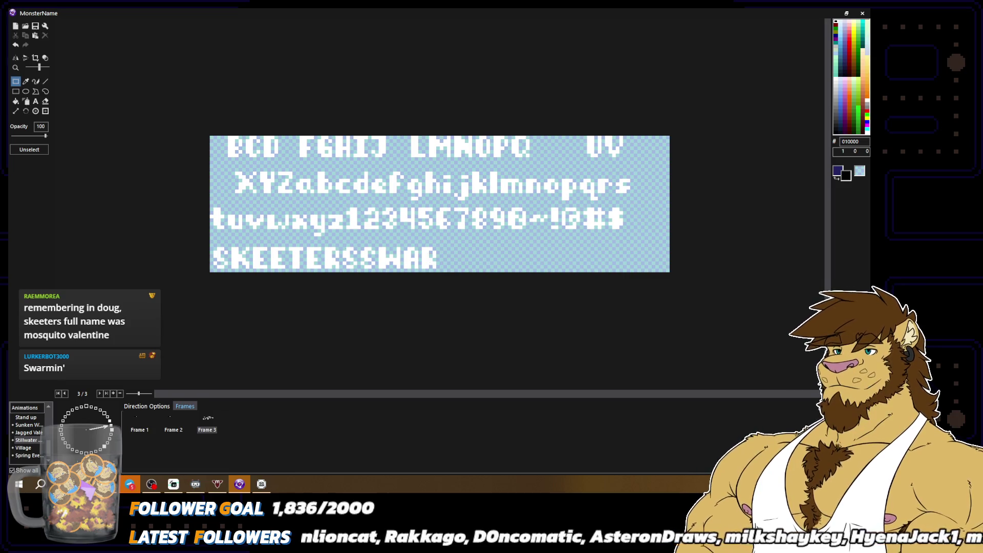
{"action": "left_click_drag", "start_coordinate": [356, 272], "coordinate": [361, 276]}
{"action": "key", "text": "Delete"}
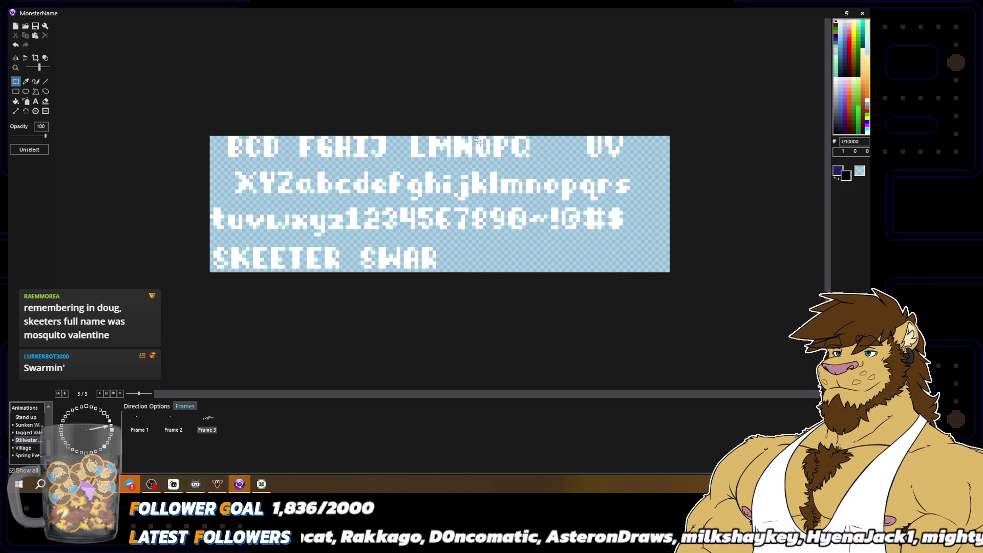
{"action": "mouse_move", "coordinate": [426, 132]}
{"action": "left_mouse_down"}
{"action": "mouse_move", "coordinate": [452, 162]}
{"action": "mouse_move", "coordinate": [441, 253]}
{"action": "mouse_move", "coordinate": [451, 262]}
{"action": "left_mouse_up"}
{"action": "left_click", "coordinate": [451, 262]}
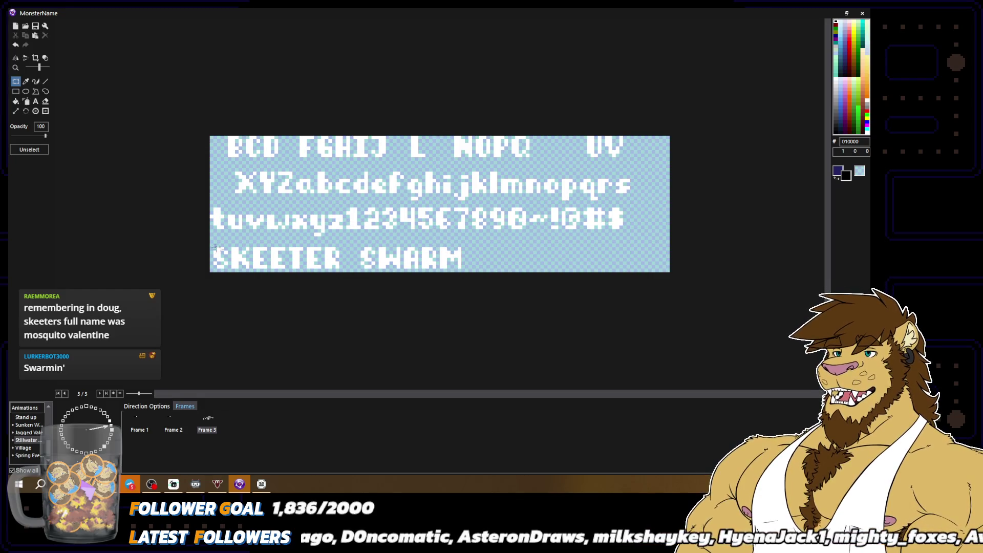
Select the SKEETER SWARM text, then select the PEBBLIN name area on frame 2
{"action": "left_click_drag", "start_coordinate": [212, 246], "coordinate": [464, 270]}
{"action": "left_click", "coordinate": [170, 431]}
{"action": "left_click_drag", "start_coordinate": [303, 169], "coordinate": [574, 243]}
{"action": "left_click", "coordinate": [296, 202]}
{"action": "left_click_drag", "start_coordinate": [318, 193], "coordinate": [609, 218]}
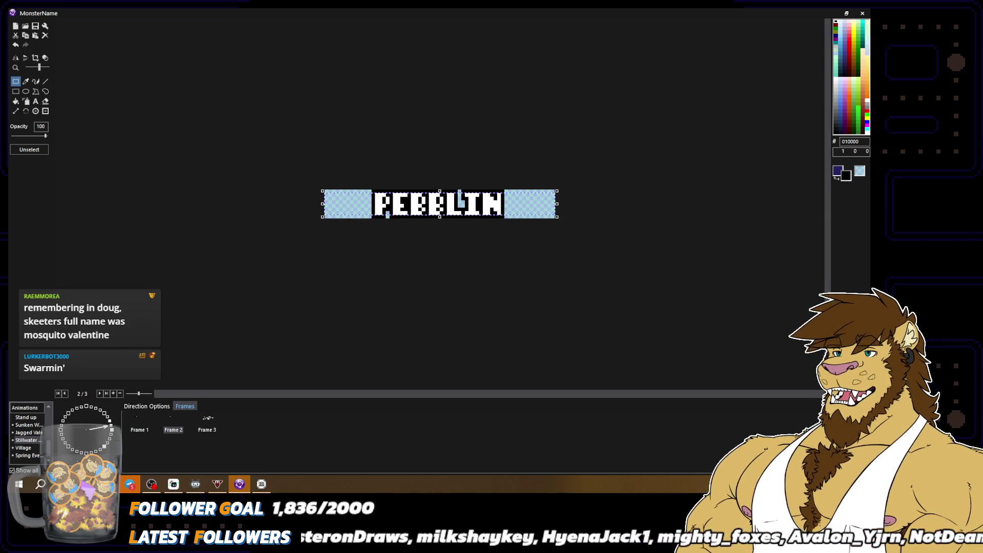
Paste SKEETER SWARM onto frame 2, declining to enlarge the canvas, and nudge it into position
{"action": "key", "text": "ctrl+v"}
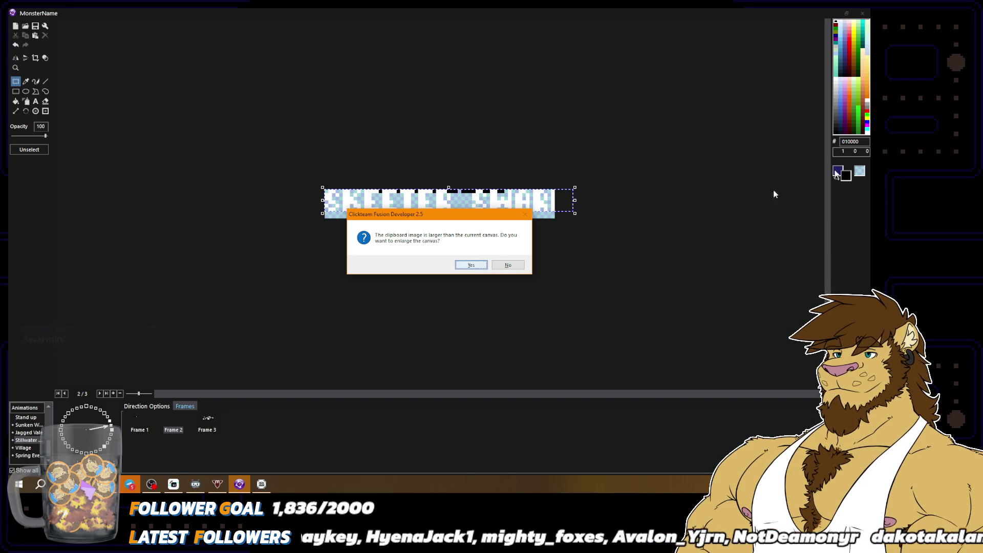
{"action": "key", "text": "alt+Tab"}
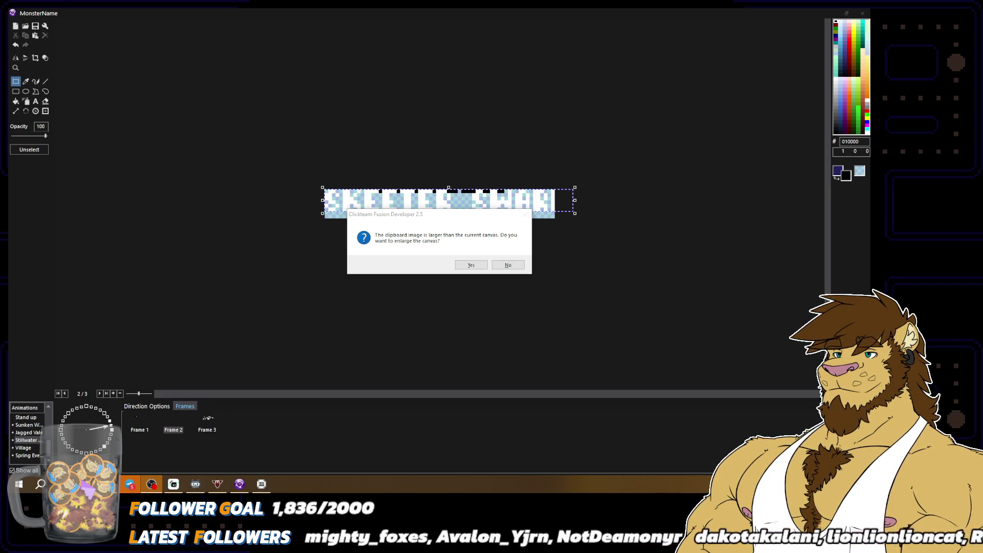
{"action": "left_click", "coordinate": [504, 268]}
{"action": "left_click_drag", "start_coordinate": [514, 203], "coordinate": [507, 208]}
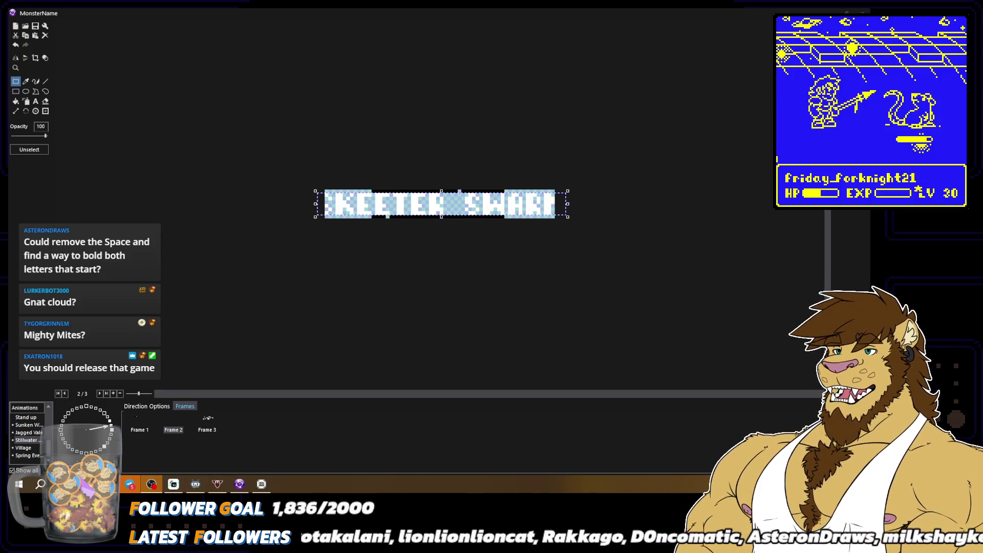
Commit the pasted text, then clear frame 2's canvas using select-all and Delete
{"action": "left_click", "coordinate": [344, 288]}
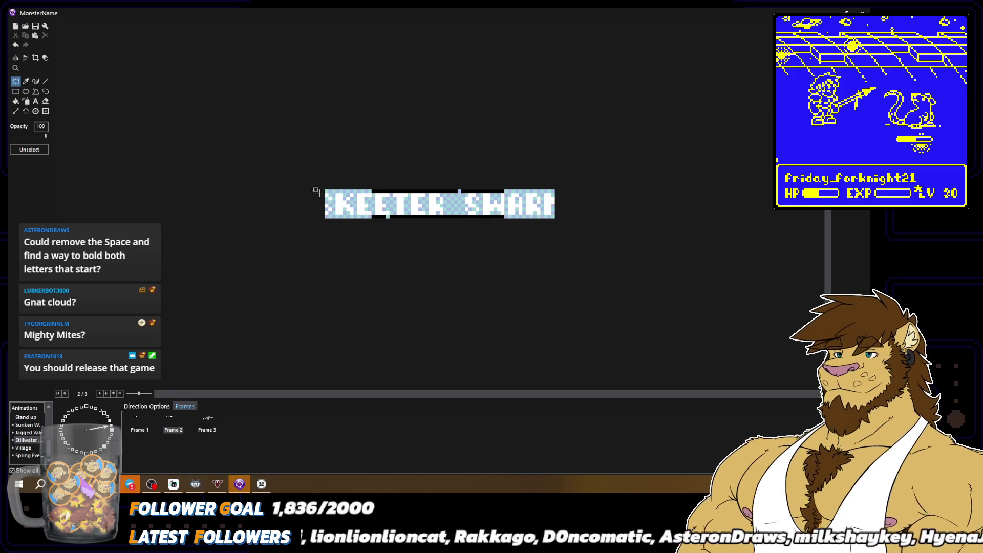
{"action": "key", "text": "ctrl+a"}
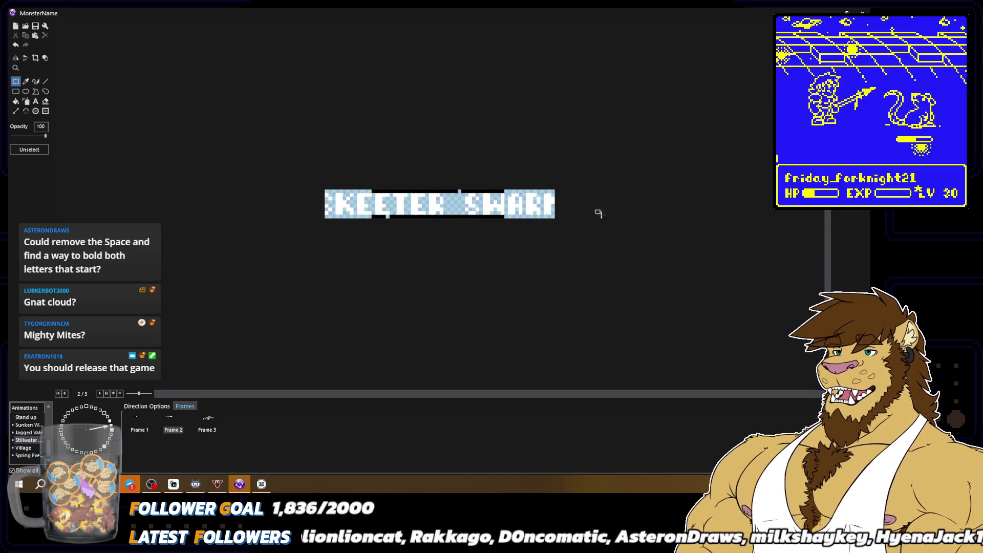
{"action": "key", "text": "Delete"}
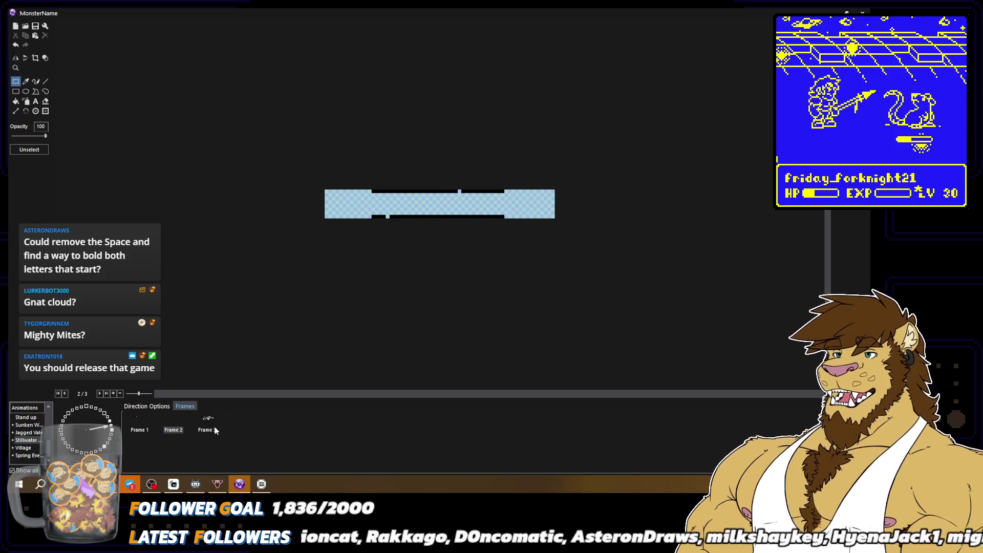
{"action": "left_click", "coordinate": [215, 430]}
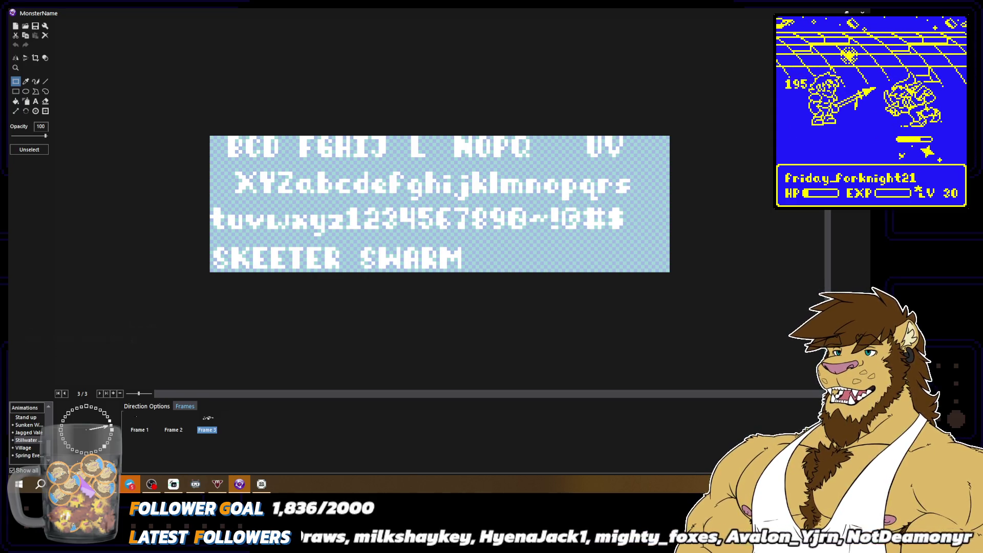
Choose the four-frame direction, open frame 3's font sheet, and erase SKEETER from its bottom row
{"action": "left_click", "coordinate": [104, 446]}
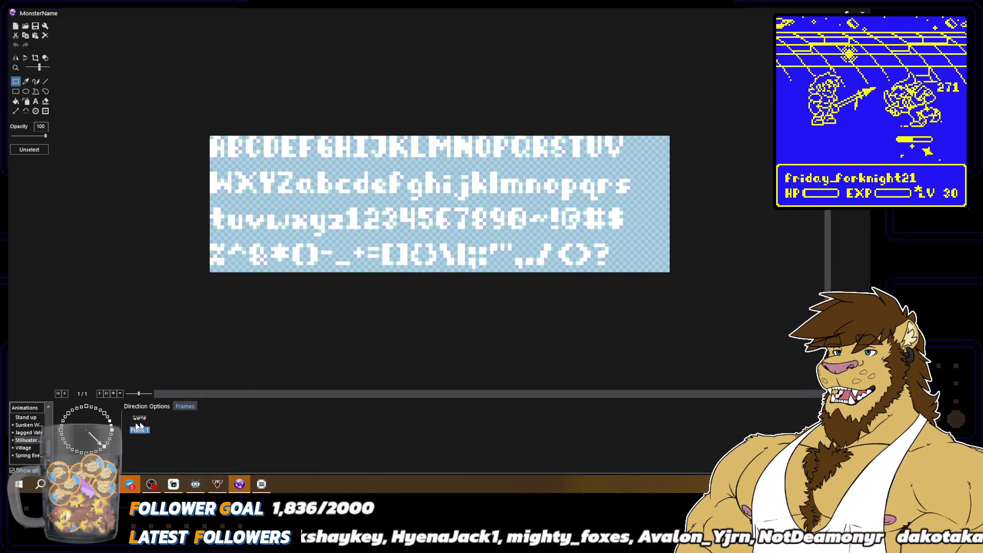
{"action": "left_click", "coordinate": [108, 430]}
{"action": "left_click", "coordinate": [109, 424]}
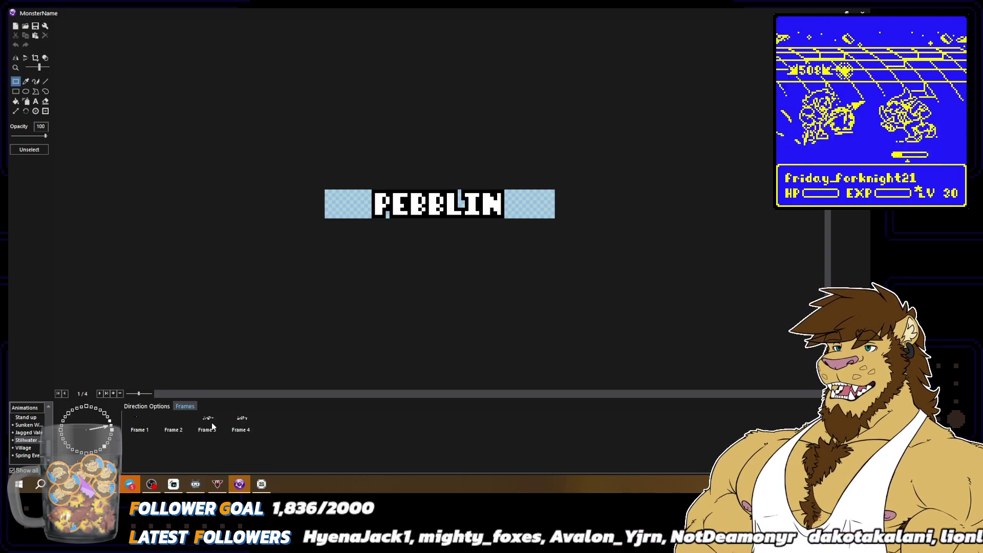
{"action": "left_click", "coordinate": [210, 427]}
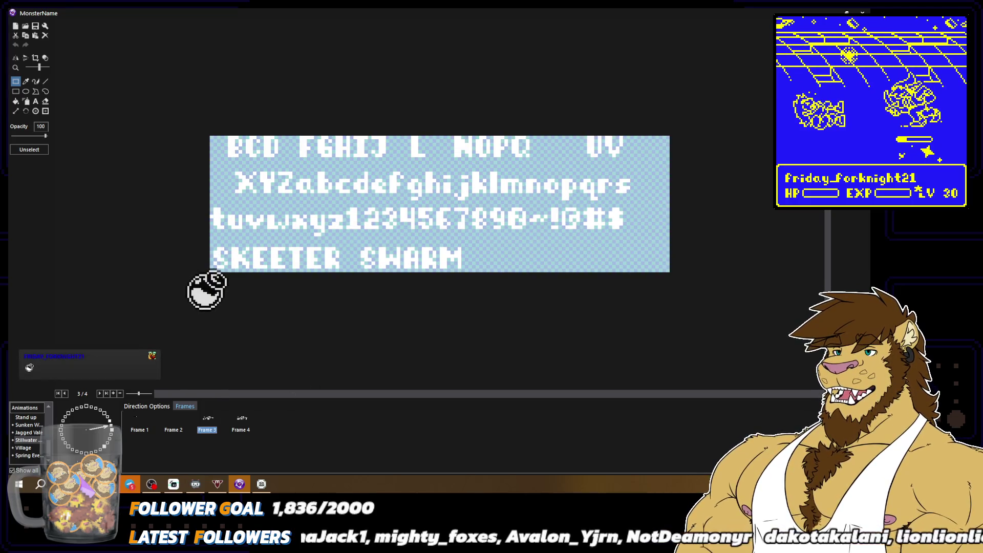
{"action": "left_click", "coordinate": [205, 274]}
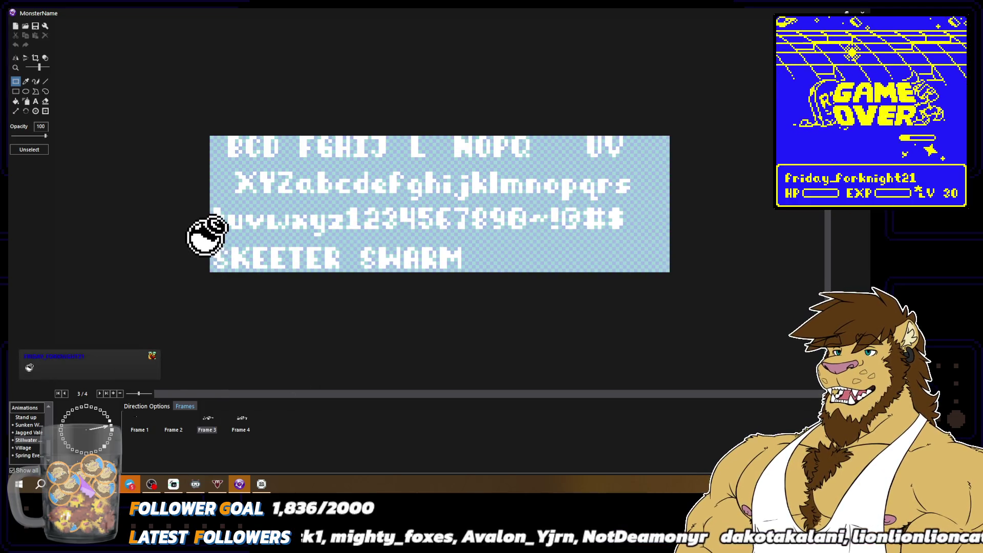
{"action": "key", "text": "Delete"}
Move the B, U and G glyphs beside SWARM, delete the stray C, and select BUG SWARM
{"action": "mouse_move", "coordinate": [218, 137]}
{"action": "left_mouse_down"}
{"action": "mouse_move", "coordinate": [243, 164]}
{"action": "mouse_move", "coordinate": [220, 220]}
{"action": "mouse_move", "coordinate": [222, 258]}
{"action": "left_mouse_up"}
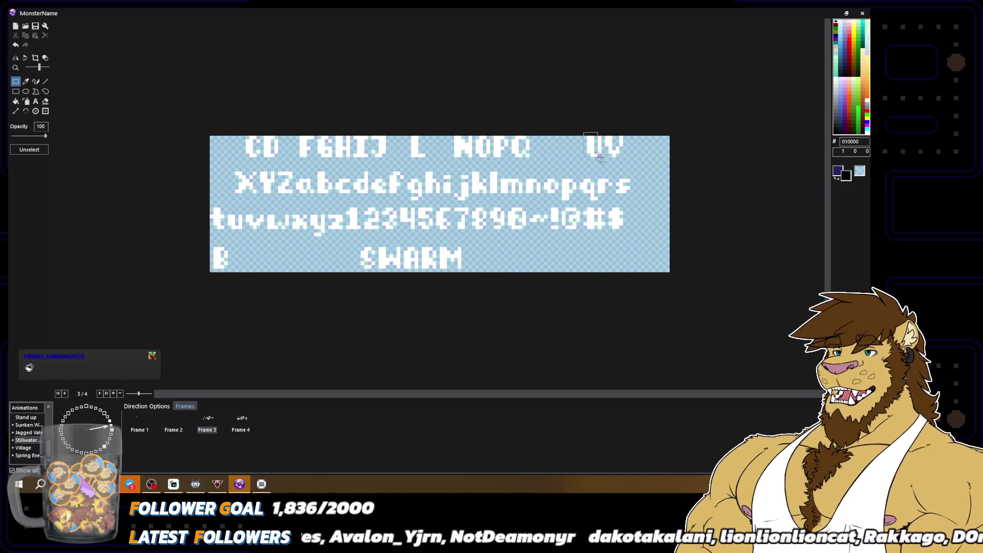
{"action": "mouse_move", "coordinate": [594, 150]}
{"action": "left_mouse_down"}
{"action": "mouse_move", "coordinate": [225, 259]}
{"action": "mouse_move", "coordinate": [240, 262]}
{"action": "left_mouse_up"}
{"action": "left_click", "coordinate": [240, 262]}
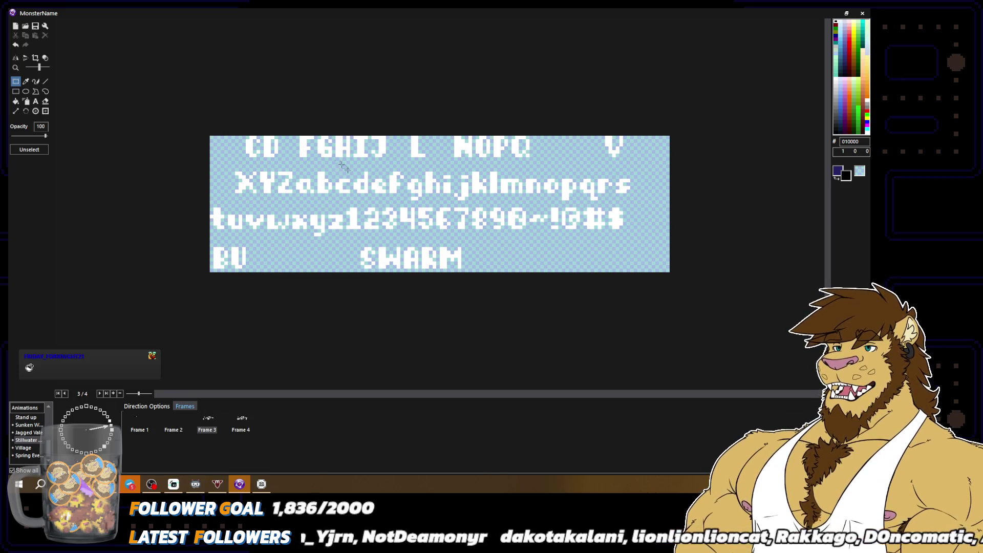
{"action": "left_click_drag", "start_coordinate": [325, 148], "coordinate": [257, 258]}
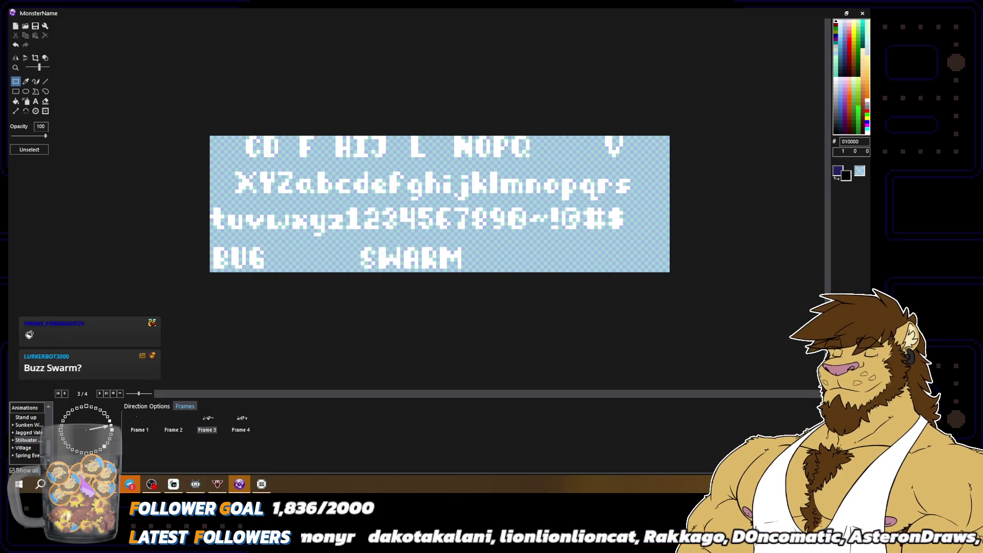
{"action": "mouse_move", "coordinate": [239, 134]}
{"action": "left_mouse_down"}
{"action": "mouse_move", "coordinate": [262, 161]}
{"action": "mouse_move", "coordinate": [277, 259]}
{"action": "left_mouse_up"}
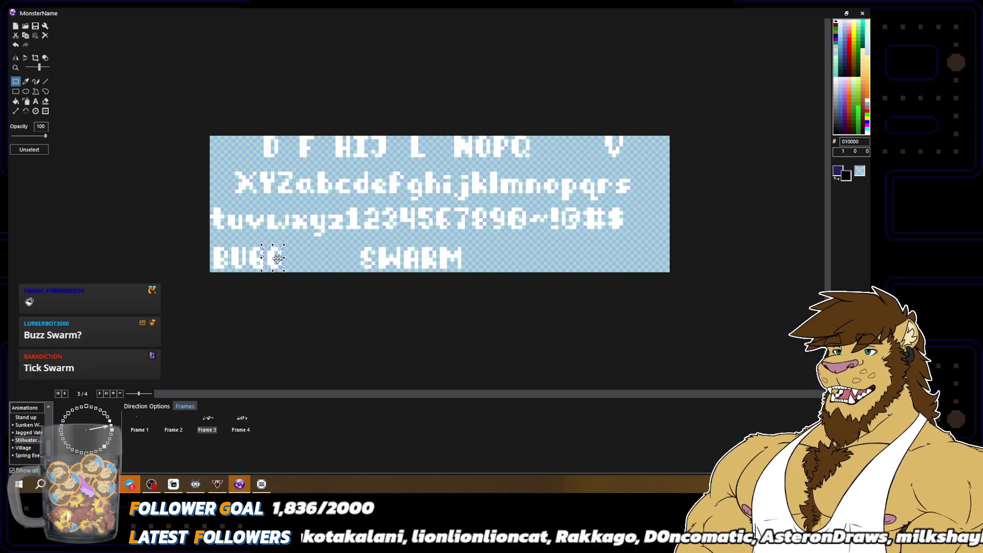
{"action": "mouse_move", "coordinate": [354, 245]}
{"action": "left_mouse_down"}
{"action": "mouse_move", "coordinate": [512, 277]}
{"action": "mouse_move", "coordinate": [371, 277]}
{"action": "left_mouse_up"}
{"action": "left_click", "coordinate": [273, 249]}
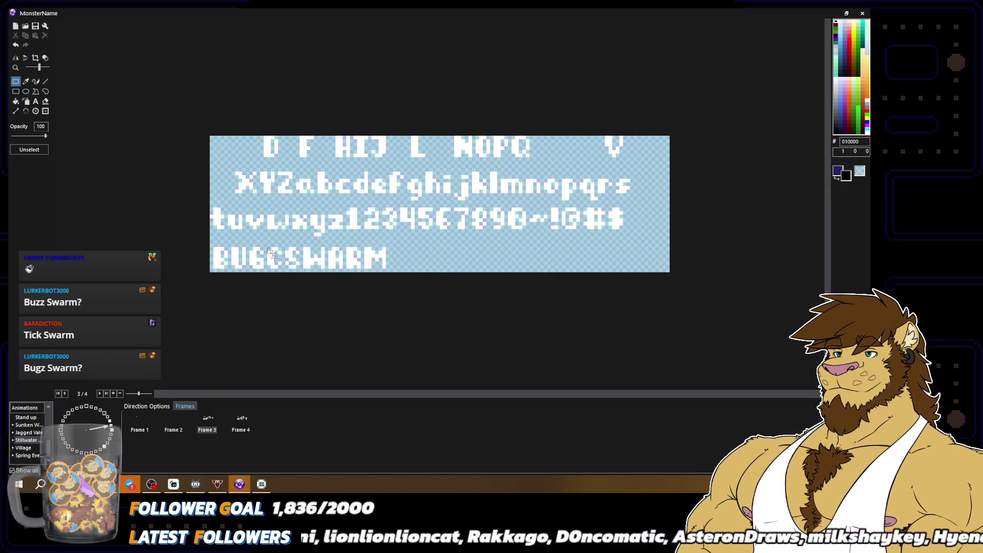
{"action": "left_click_drag", "start_coordinate": [276, 268], "coordinate": [285, 274]}
{"action": "key", "text": "Delete"}
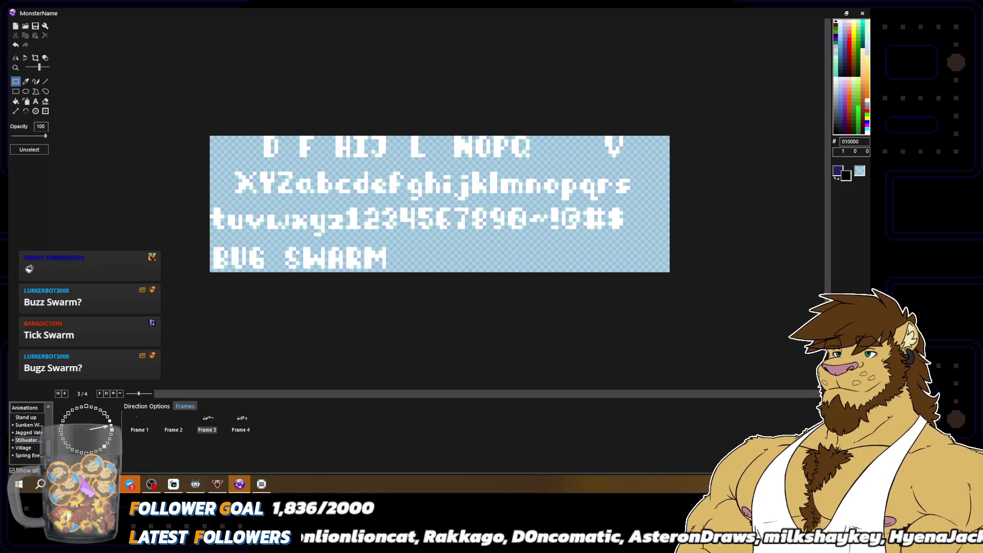
{"action": "left_click_drag", "start_coordinate": [203, 247], "coordinate": [389, 268]}
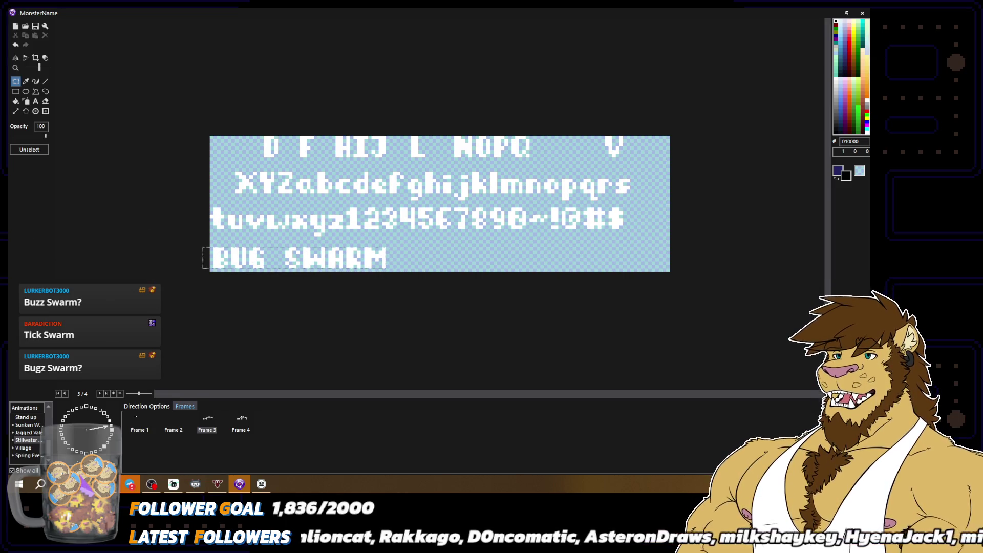
{"action": "left_click", "coordinate": [169, 429]}
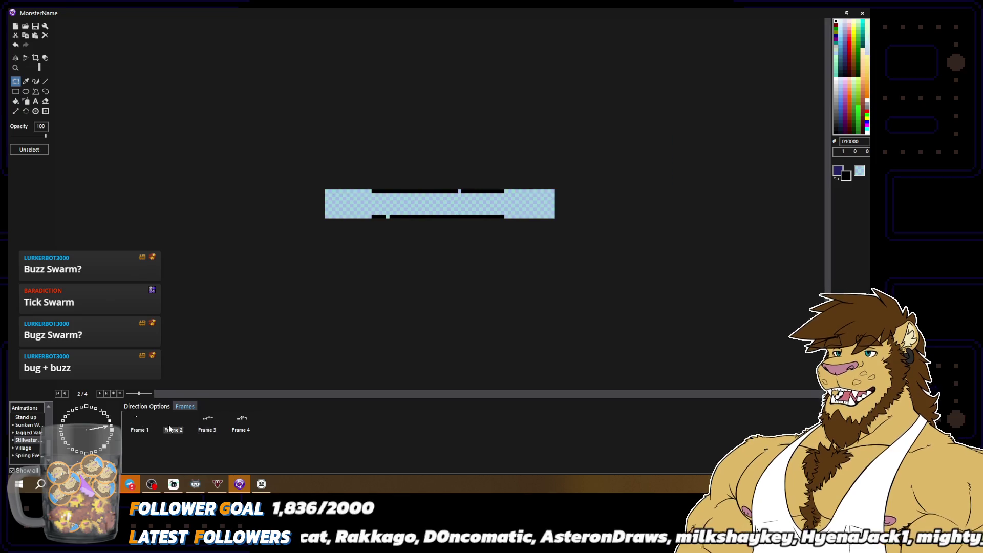
Paste BUG SWARM onto frame 2, centre it on the banner with arrow-key nudges, and deselect
{"action": "key", "text": "ctrl+v"}
{"action": "mouse_move", "coordinate": [404, 198]}
{"action": "left_mouse_down"}
{"action": "mouse_move", "coordinate": [425, 199]}
{"action": "mouse_move", "coordinate": [399, 200]}
{"action": "left_mouse_up"}
{"action": "key", "text": "Right"}
{"action": "key", "text": "Right"}
{"action": "key", "text": "Right"}
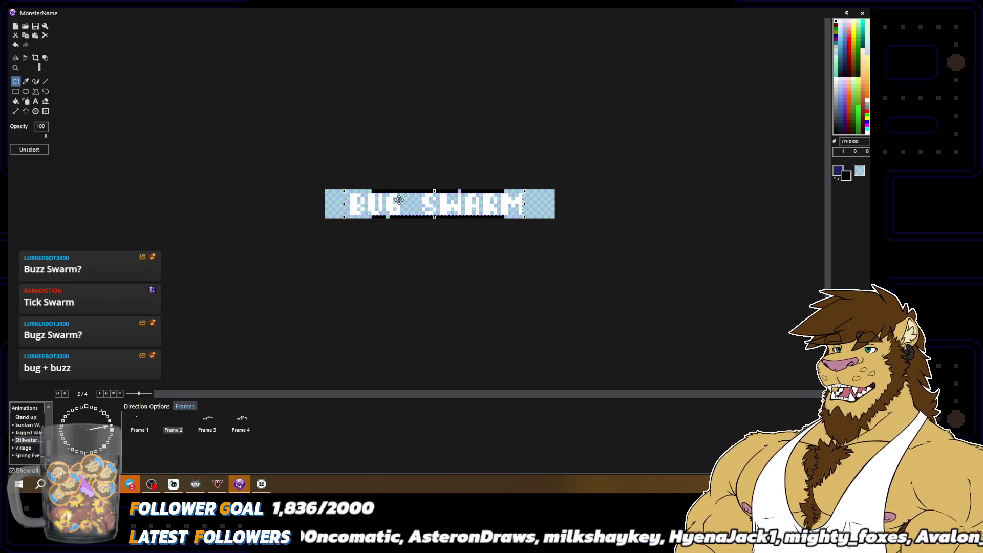
{"action": "key", "text": "Left"}
{"action": "key", "text": "Left"}
{"action": "key", "text": "Left"}
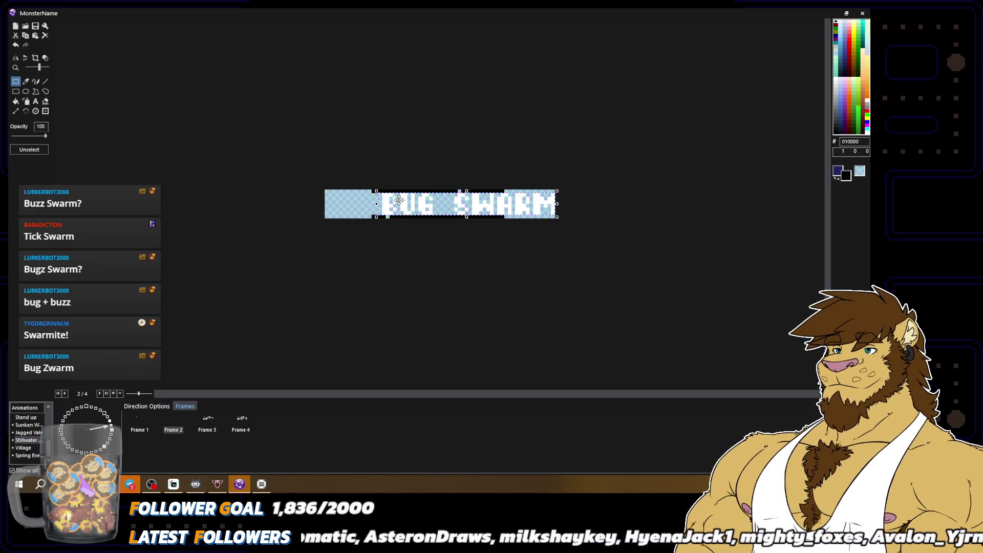
{"action": "left_click", "coordinate": [607, 222]}
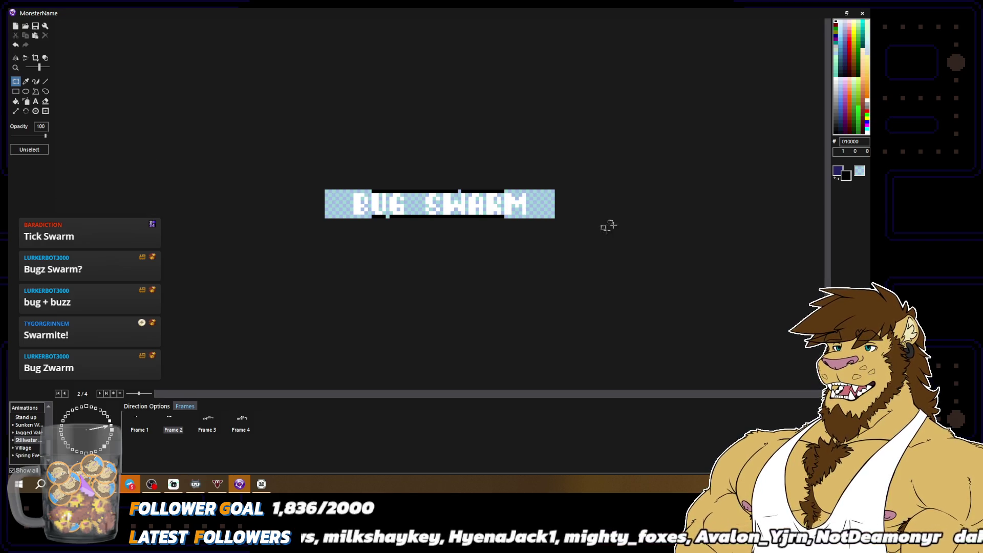
Delete the PEBBLIN frame, then begin a black pencil outline along BUG's left edge
{"action": "left_click", "coordinate": [35, 81]}
{"action": "scroll", "coordinate": [439, 204], "scroll_direction": "up", "scroll_amount": 1}
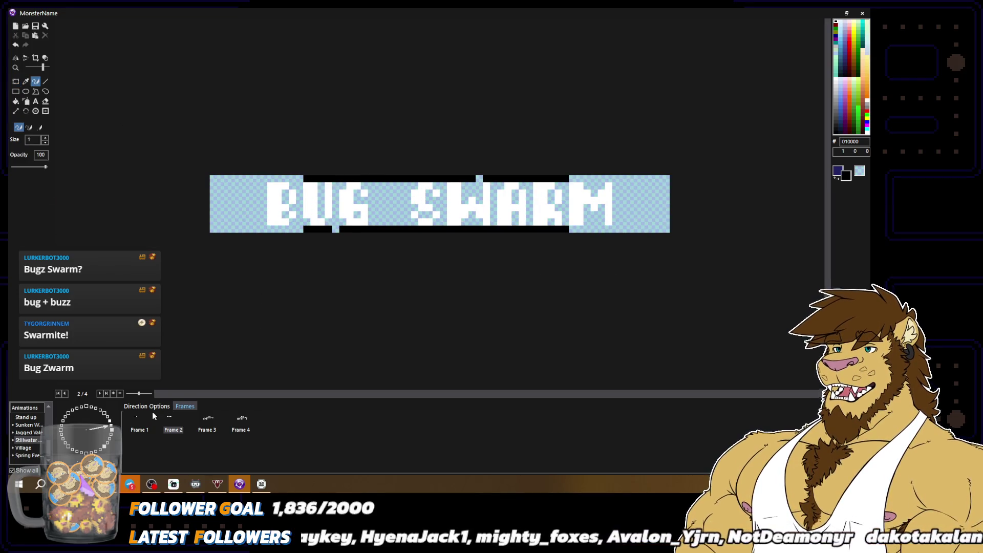
{"action": "left_click", "coordinate": [138, 426]}
{"action": "key", "text": "Delete"}
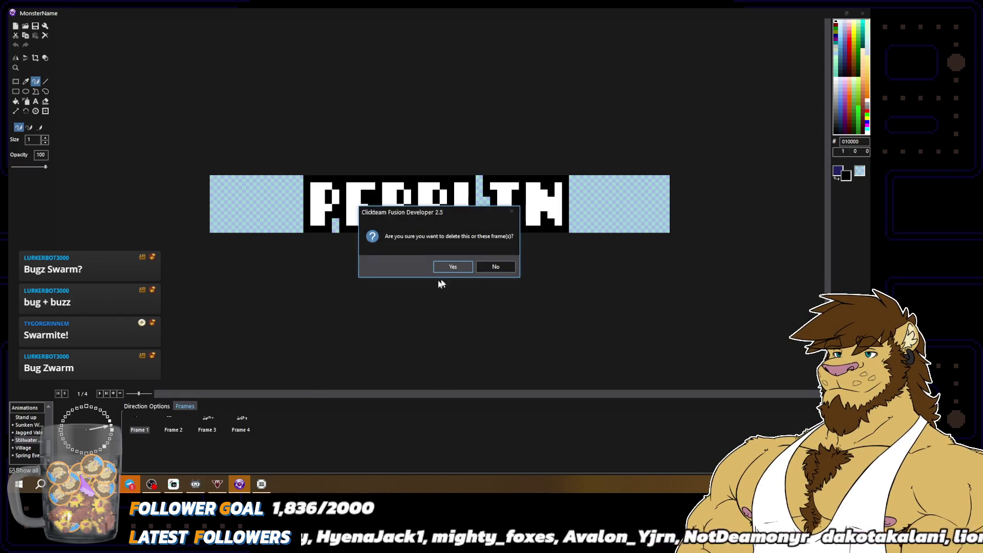
{"action": "left_click", "coordinate": [444, 266]}
{"action": "mouse_move", "coordinate": [282, 175]}
{"action": "left_mouse_down"}
{"action": "mouse_move", "coordinate": [261, 179]}
{"action": "mouse_move", "coordinate": [262, 212]}
{"action": "left_mouse_up"}
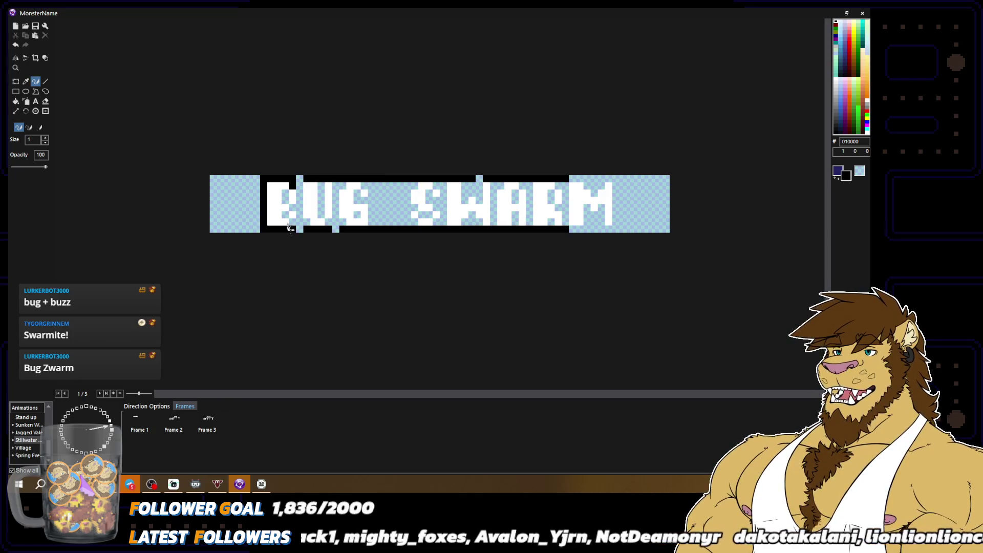
Fill the gaps between B, U and G with black and repaint the strips right of G light blue
{"action": "left_click_drag", "start_coordinate": [299, 204], "coordinate": [296, 178]}
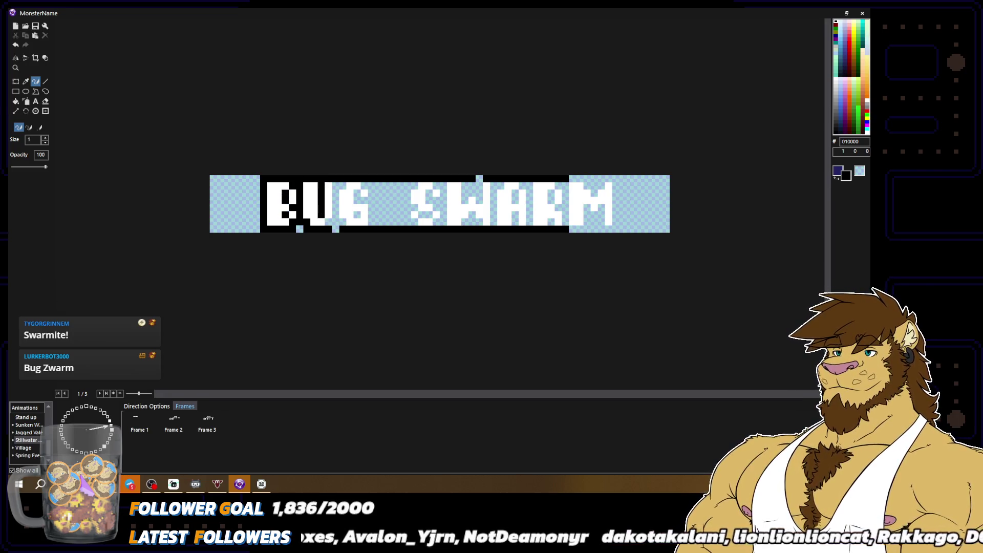
{"action": "left_click_drag", "start_coordinate": [337, 180], "coordinate": [330, 217]}
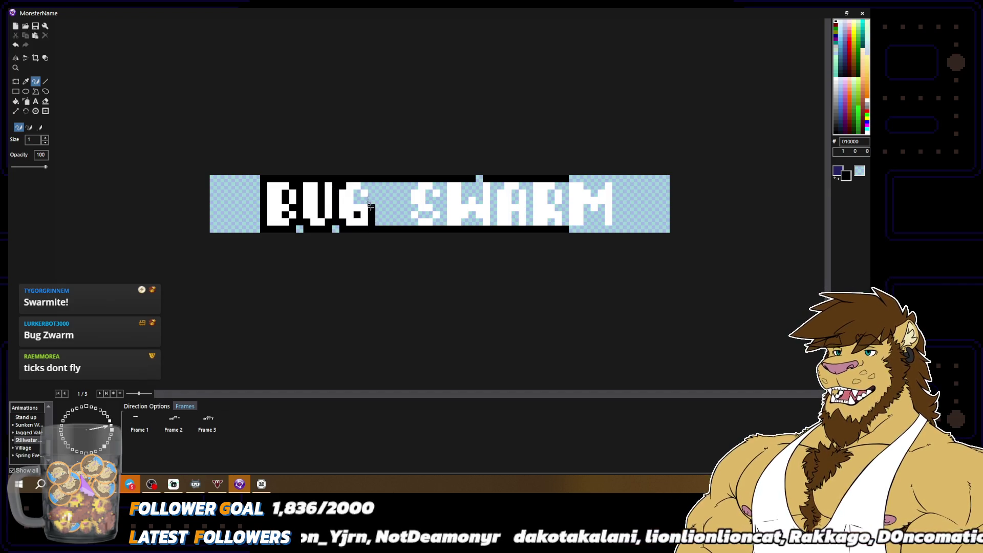
{"action": "left_click_drag", "start_coordinate": [369, 179], "coordinate": [404, 178]}
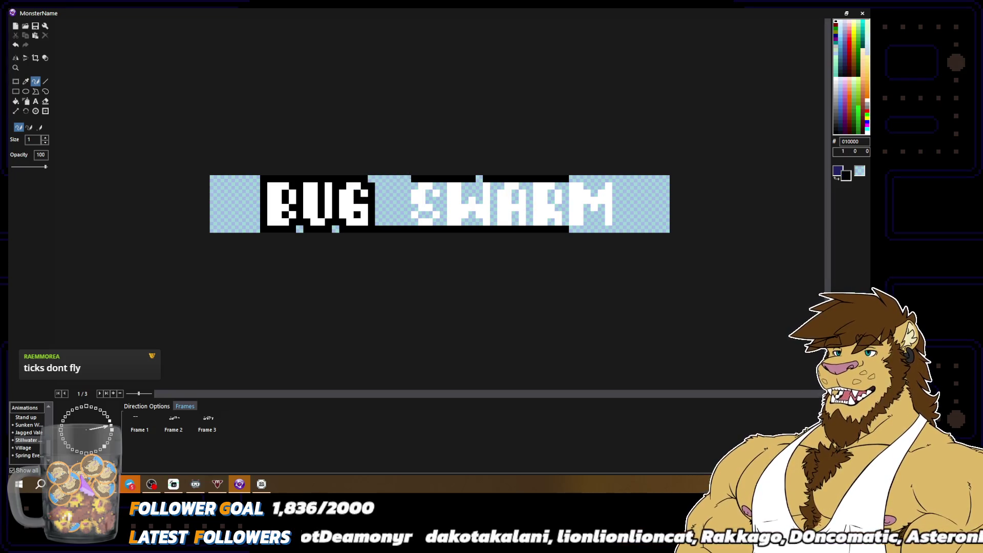
{"action": "left_click_drag", "start_coordinate": [376, 229], "coordinate": [399, 228]}
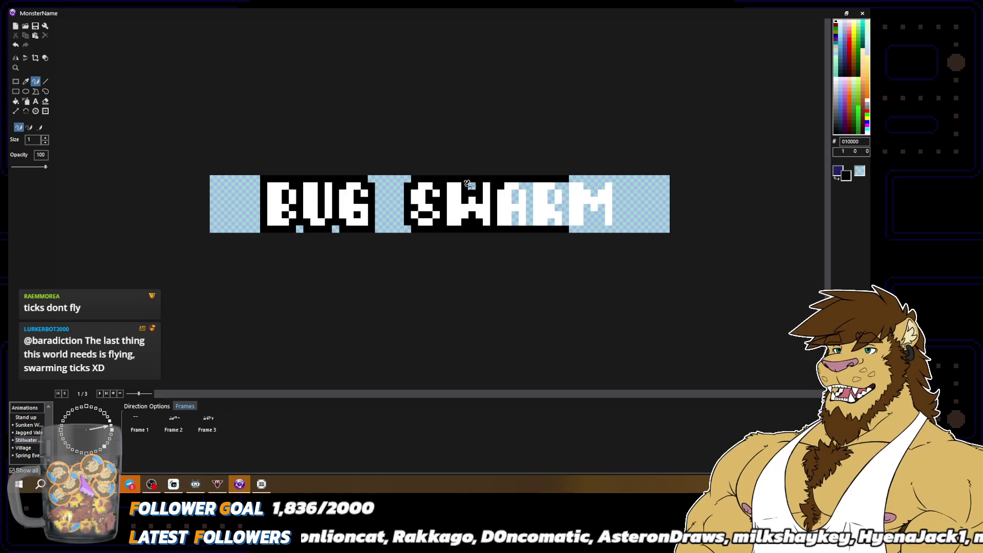
Pick white and black with the colour picker and draw a black outline down the M's right edge
{"action": "type", "text": "1"}
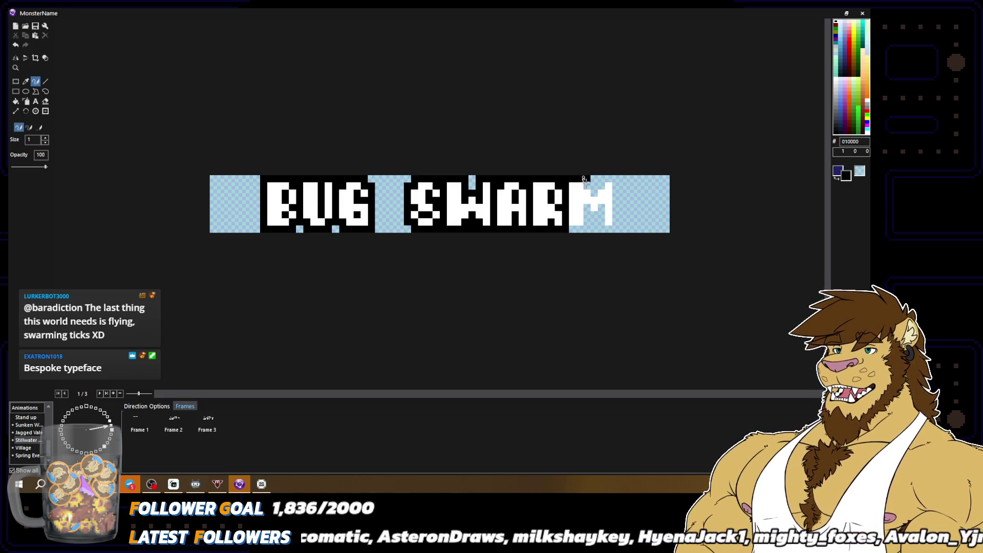
{"action": "left_click", "coordinate": [602, 191], "text": "alt"}
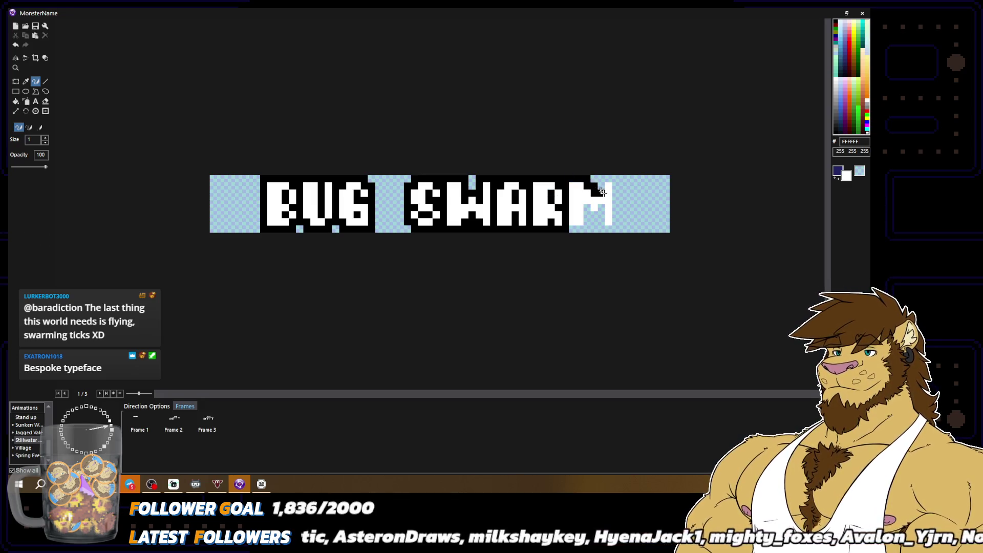
{"action": "left_click", "coordinate": [599, 176], "text": "alt"}
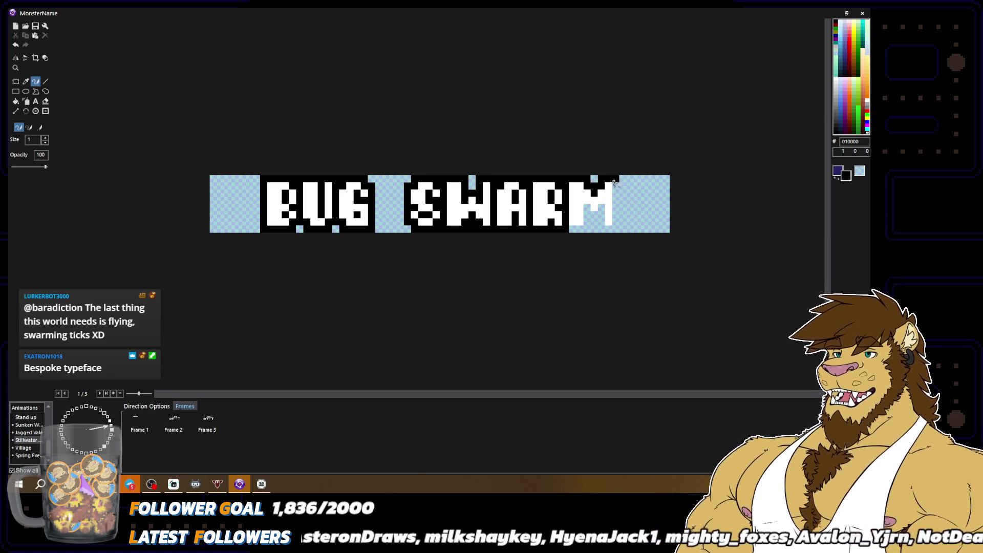
{"action": "left_click_drag", "start_coordinate": [615, 182], "coordinate": [615, 214]}
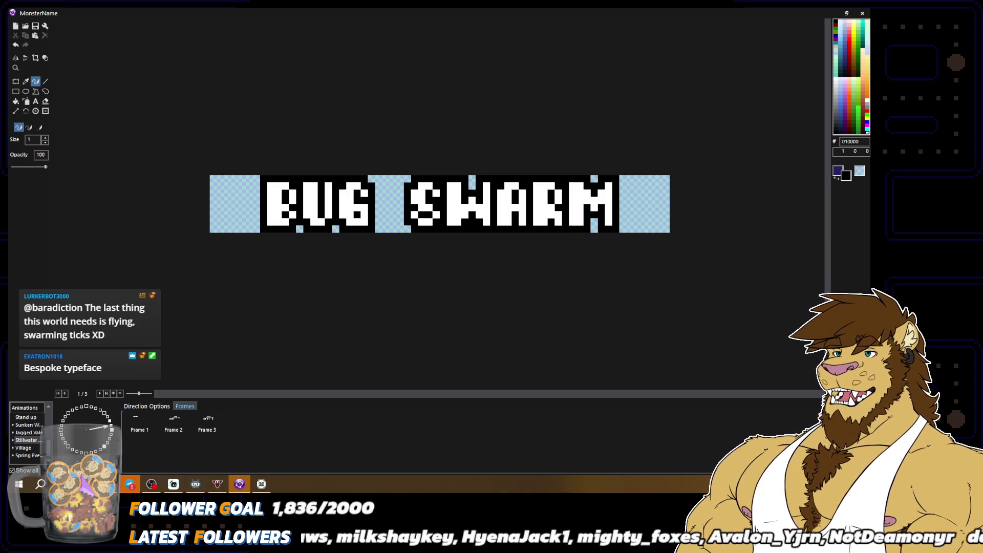
{"action": "left_click", "coordinate": [152, 430]}
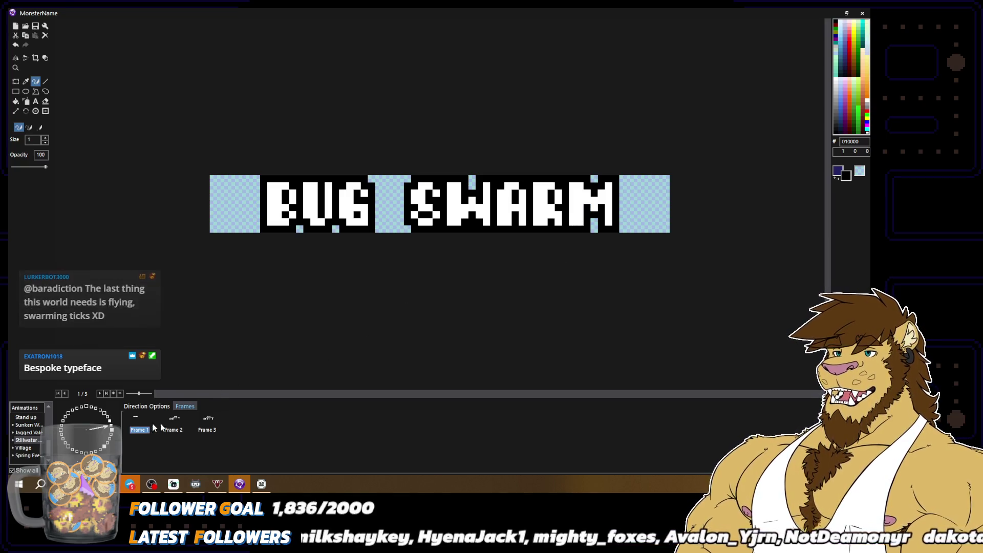
Delete the extra animation frames 2 and 3 from the name graphic
{"action": "left_click", "coordinate": [182, 429]}
{"action": "left_click", "coordinate": [211, 428], "text": "shift"}
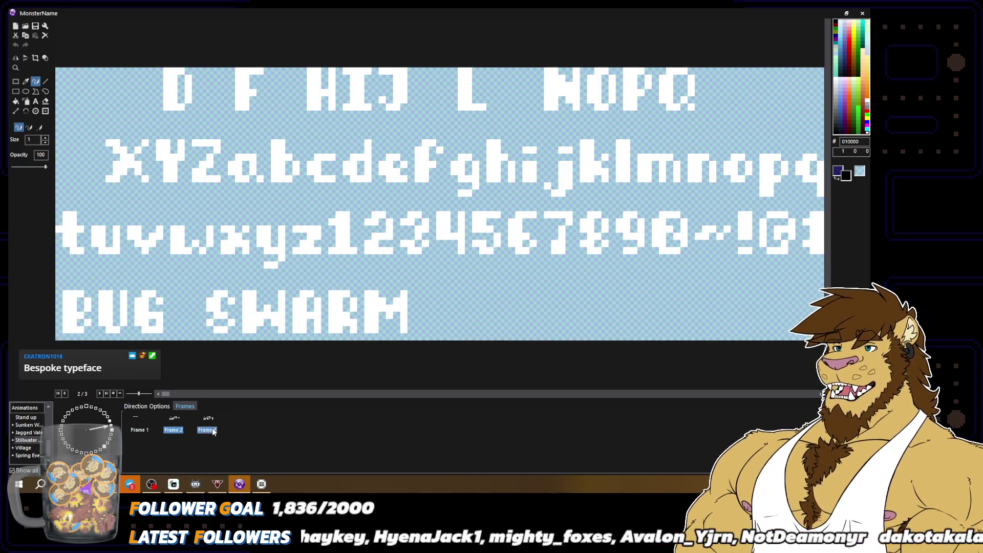
{"action": "key", "text": "Delete"}
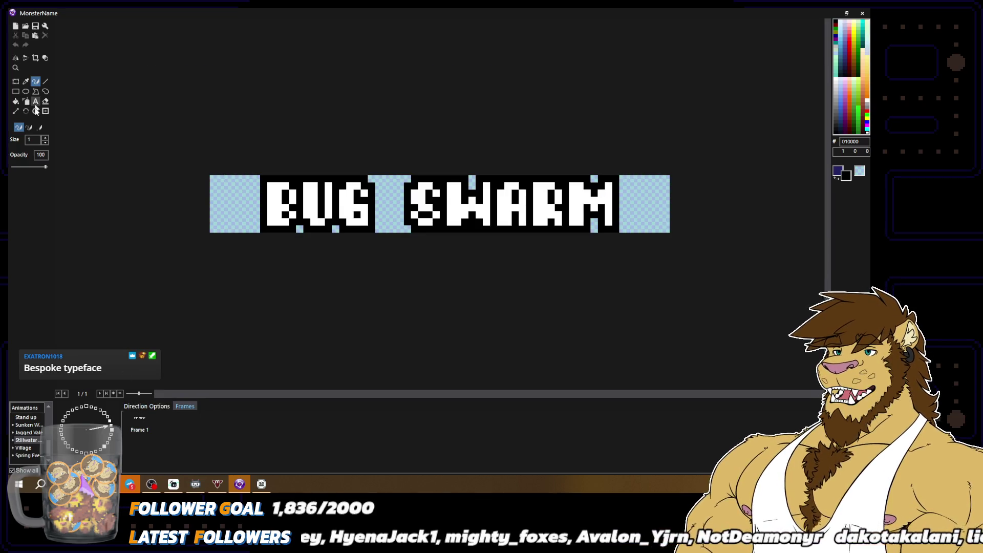
Paste the font sheet back in as a new Frame 3 and close the image editor
{"action": "left_click", "coordinate": [35, 111]}
{"action": "key", "text": "ctrl+v"}
{"action": "left_click", "coordinate": [36, 81]}
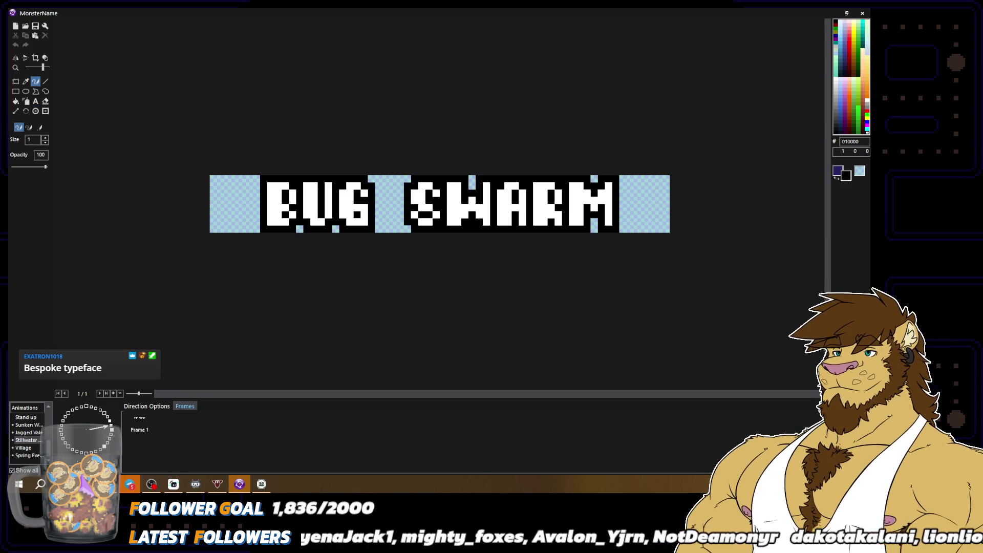
{"action": "key", "text": "ctrl+v"}
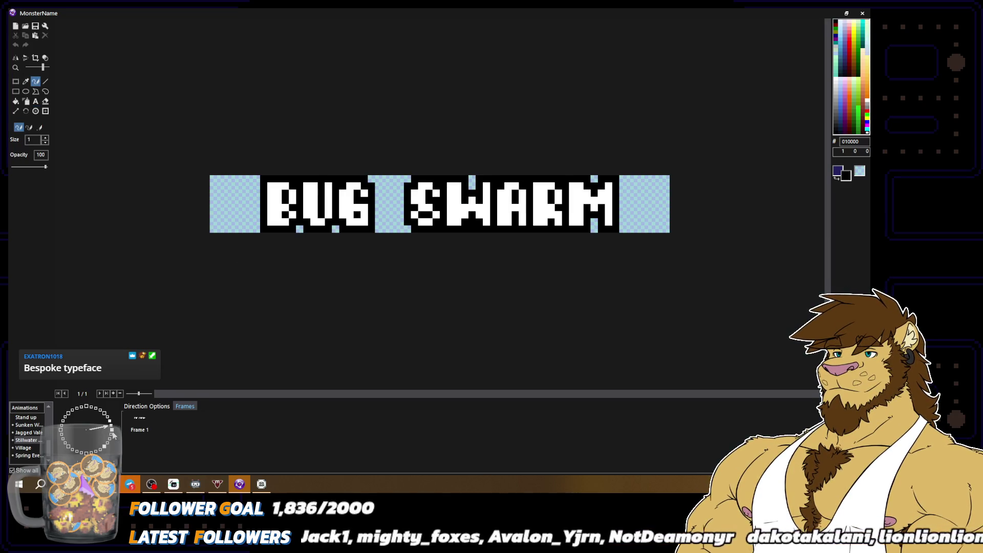
{"action": "left_click", "coordinate": [175, 427]}
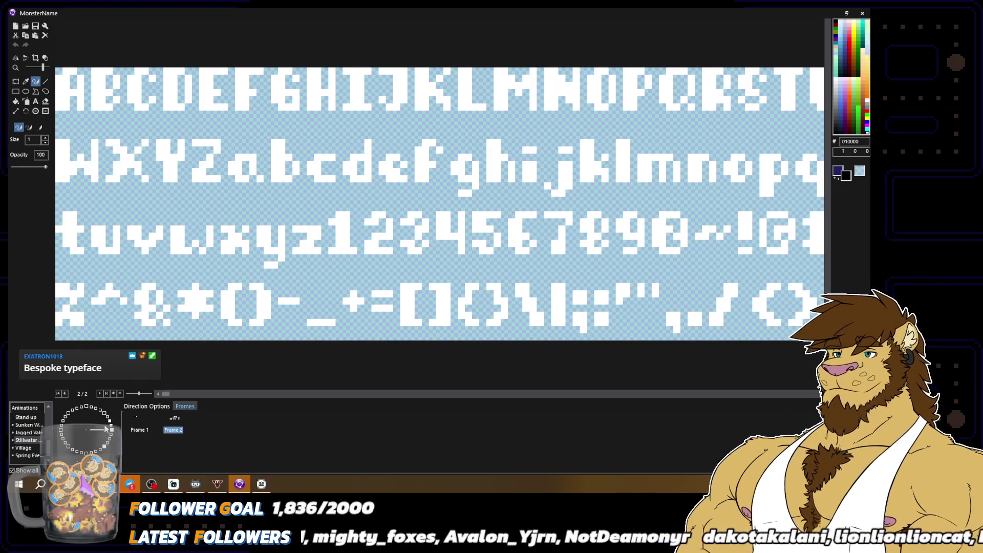
{"action": "key", "text": "Delete"}
{"action": "key", "text": "ctrl+v"}
{"action": "left_click", "coordinate": [139, 427]}
{"action": "key", "text": "ctrl+v"}
{"action": "left_click", "coordinate": [213, 419]}
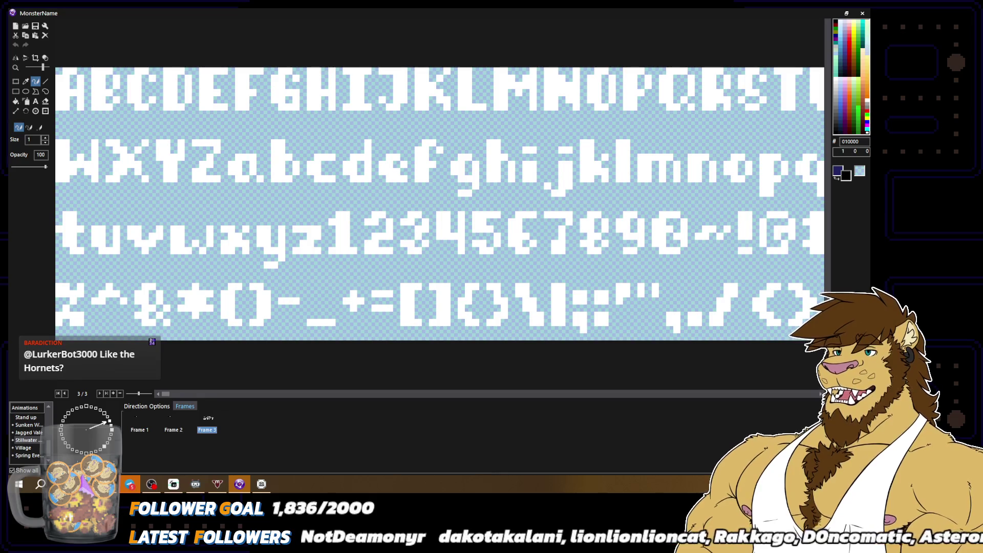
{"action": "key", "text": "Return"}
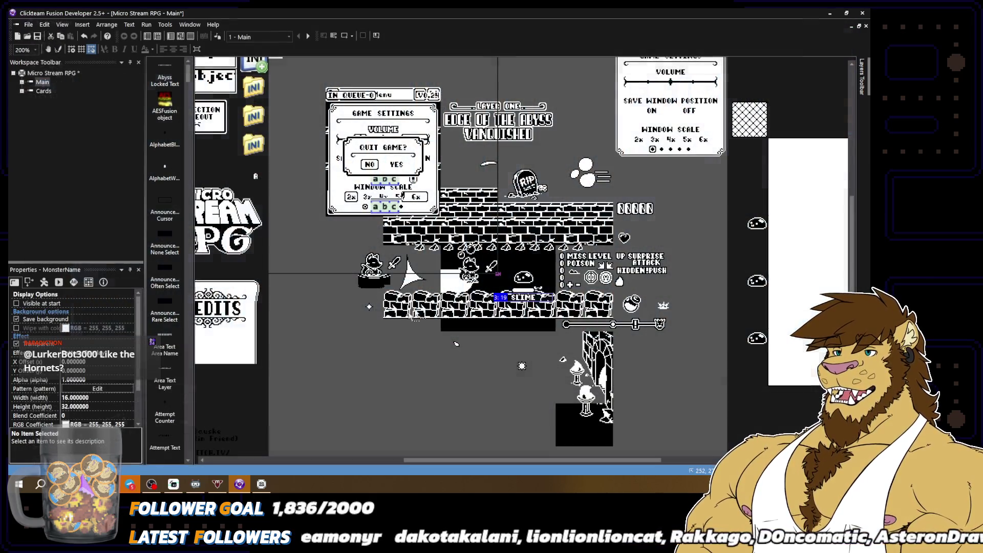
Save Micro Stream RPG, reopen Boogs 'N Beans, and open its 256x144 frame's bunny sprite
{"action": "key", "text": "ctrl+s"}
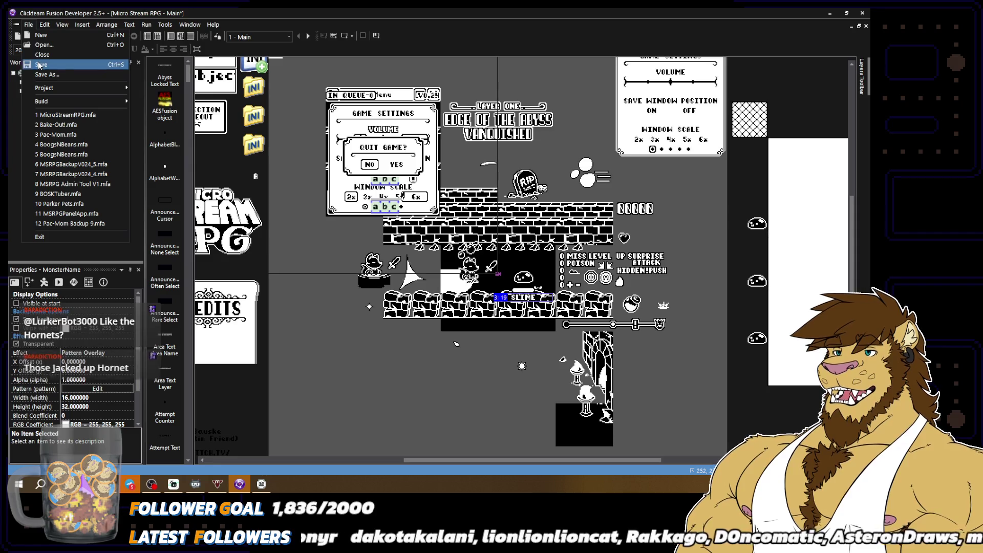
{"action": "left_click", "coordinate": [30, 25]}
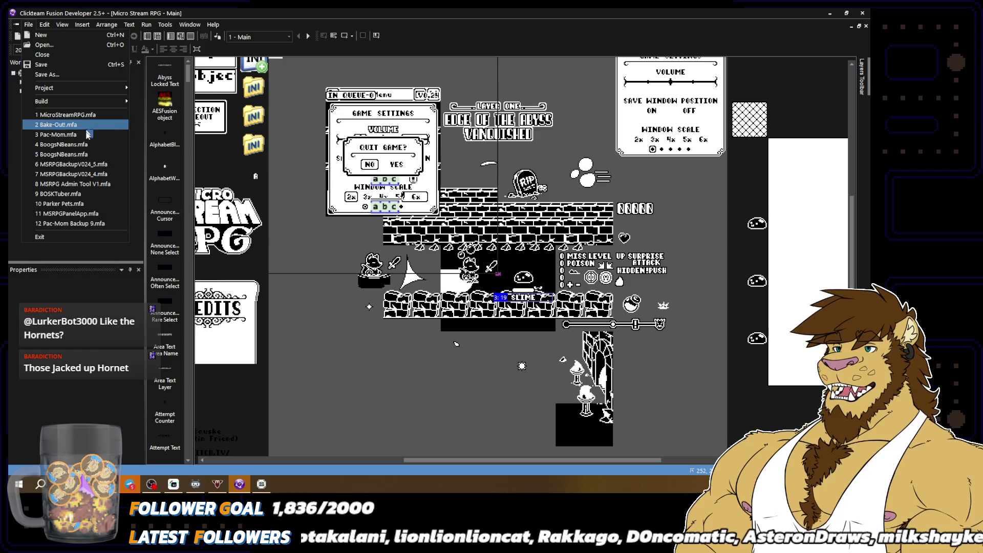
{"action": "left_click", "coordinate": [93, 148]}
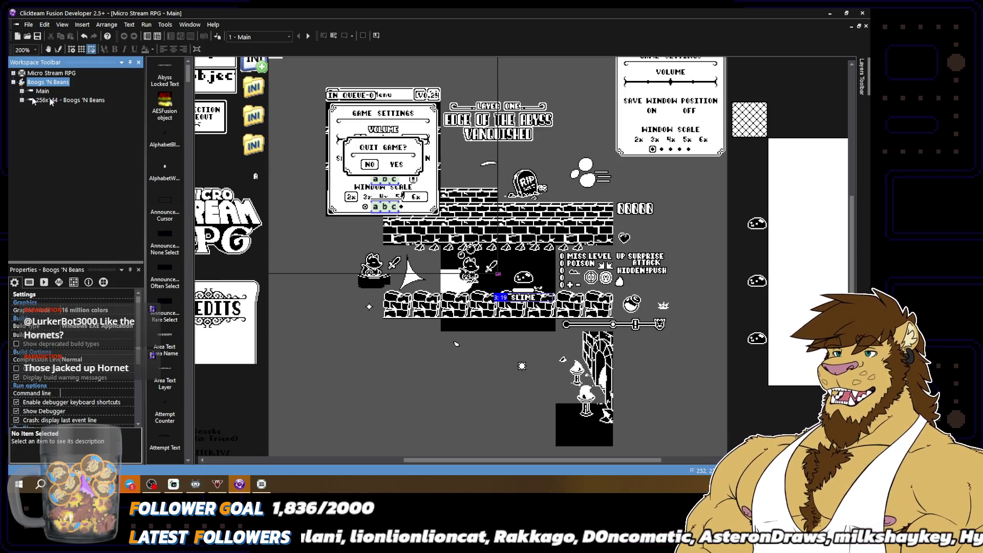
{"action": "double_click", "coordinate": [71, 100]}
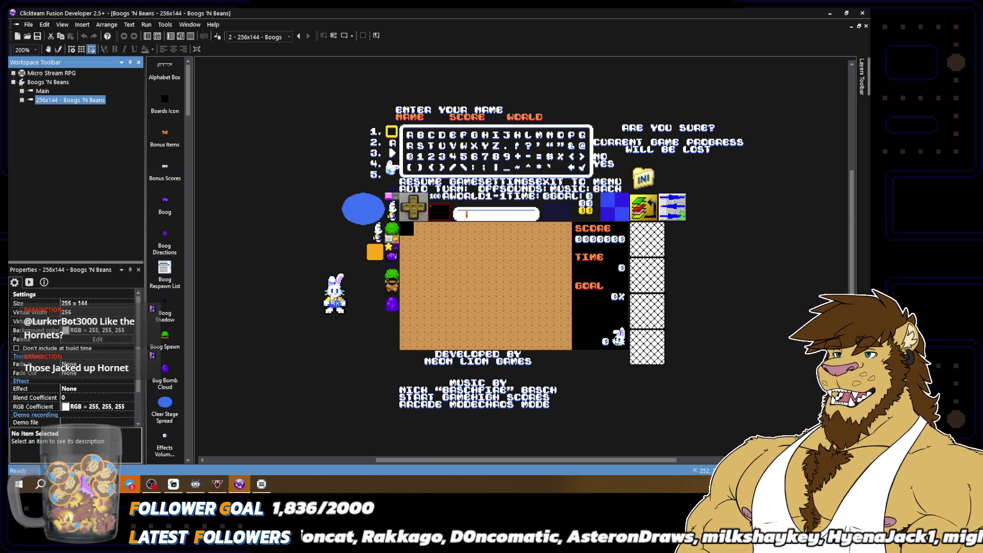
{"action": "double_click", "coordinate": [333, 289]}
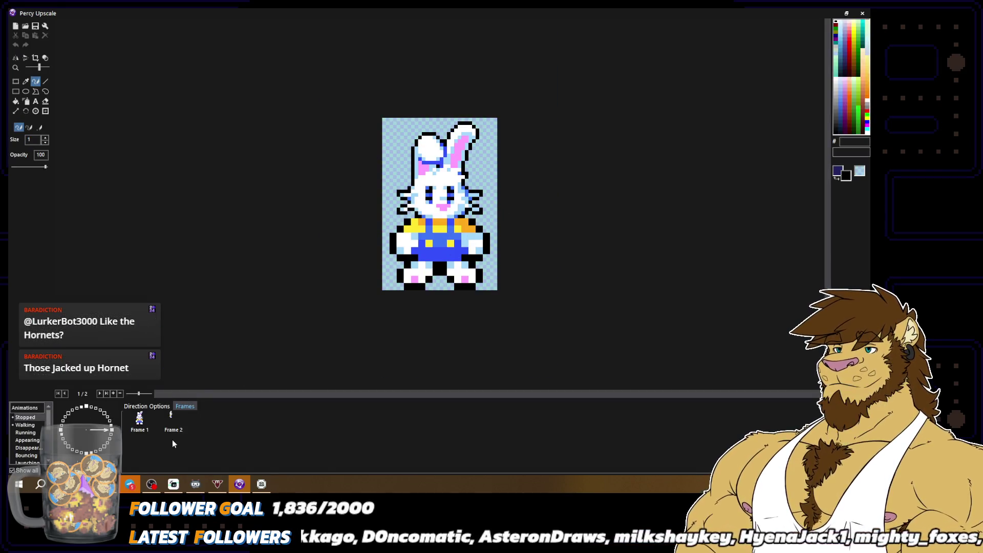
Step through the bunny sprite's frames 1–5 to inspect each pose
{"action": "left_click", "coordinate": [179, 434]}
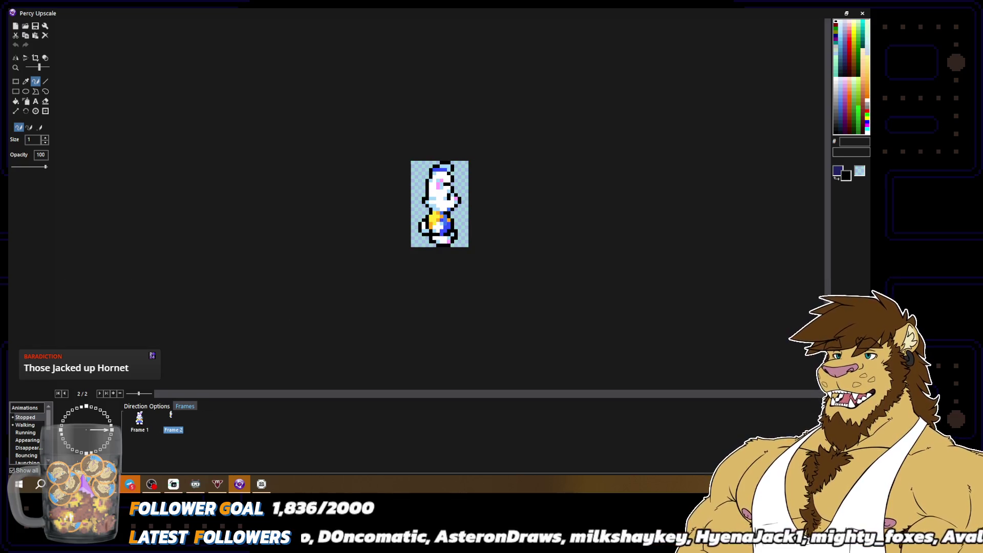
{"action": "left_click", "coordinate": [139, 426]}
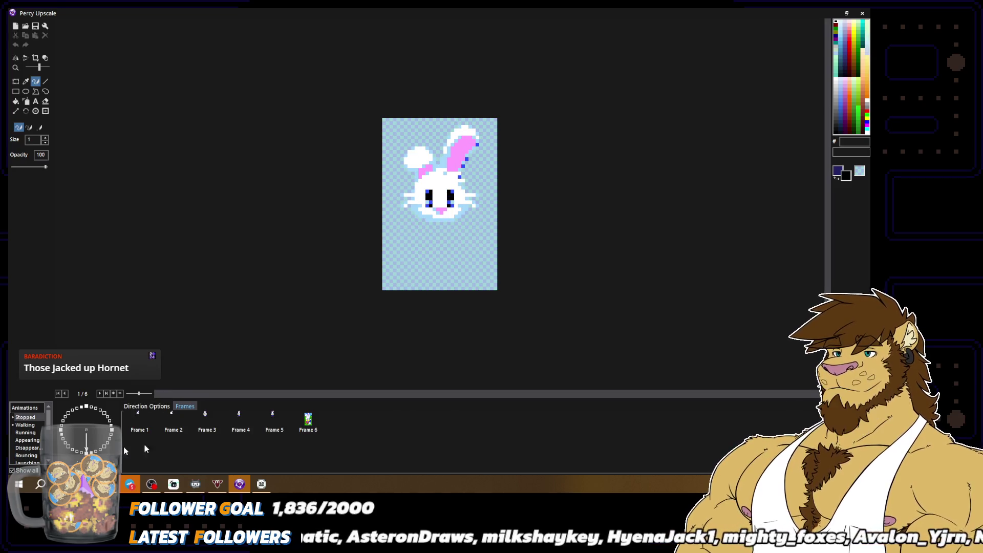
{"action": "left_click", "coordinate": [240, 423]}
{"action": "left_click", "coordinate": [272, 421]}
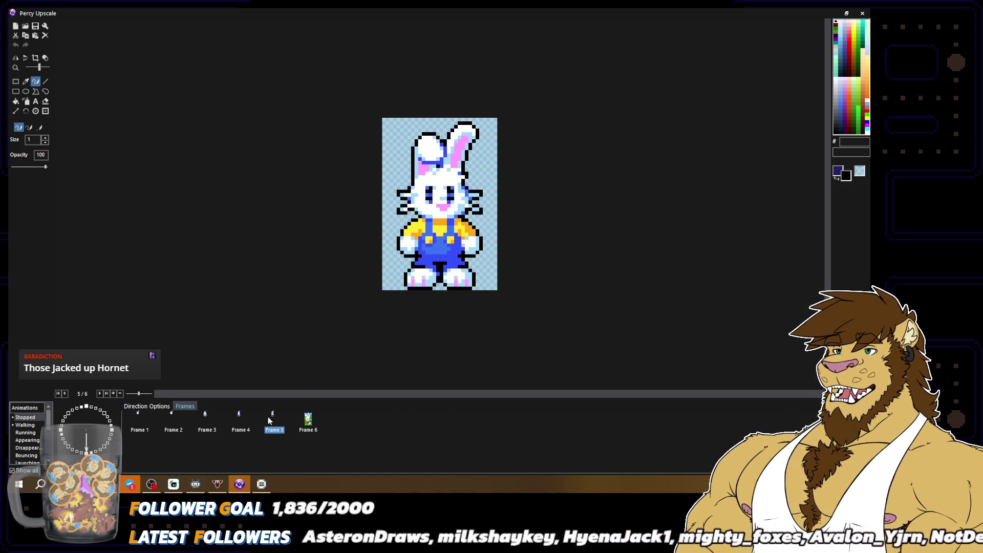
{"action": "left_click", "coordinate": [206, 422]}
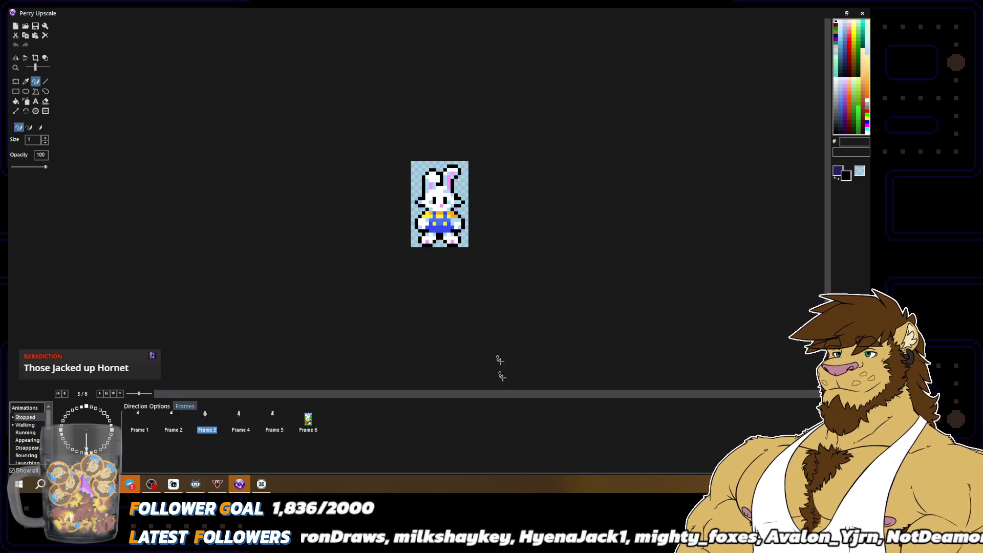
{"action": "left_click", "coordinate": [238, 424]}
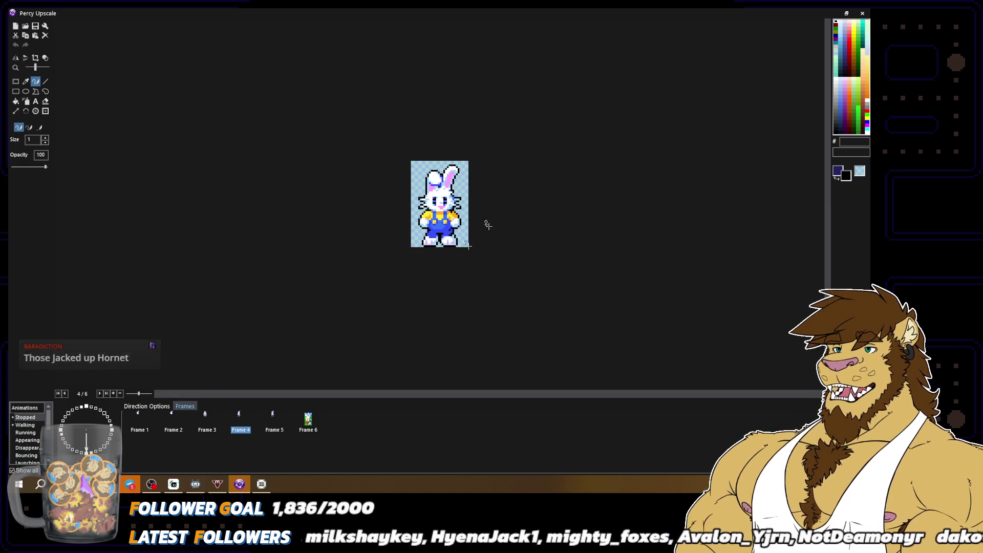
{"action": "left_click", "coordinate": [278, 418]}
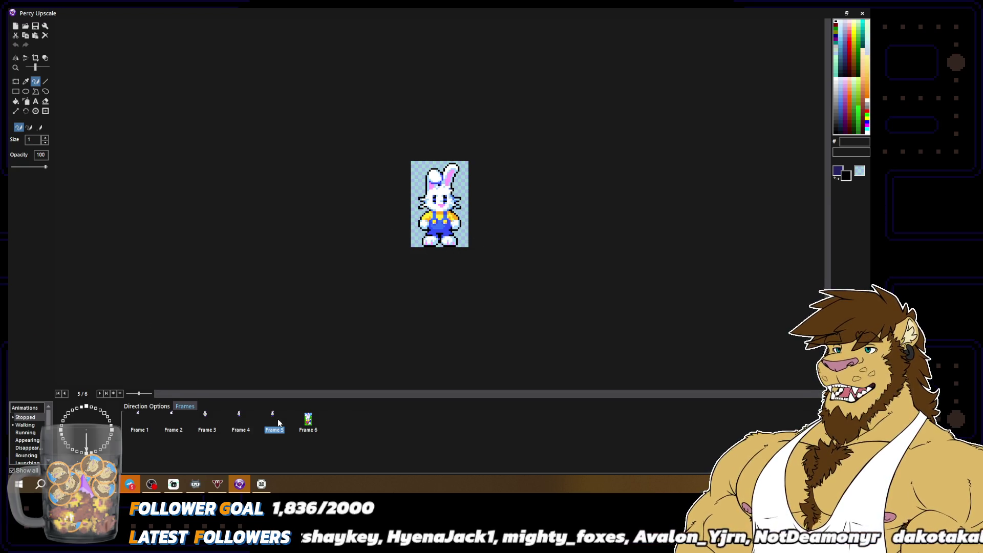
{"action": "left_click", "coordinate": [243, 428]}
{"action": "left_click", "coordinate": [205, 423]}
{"action": "left_click", "coordinate": [175, 425]}
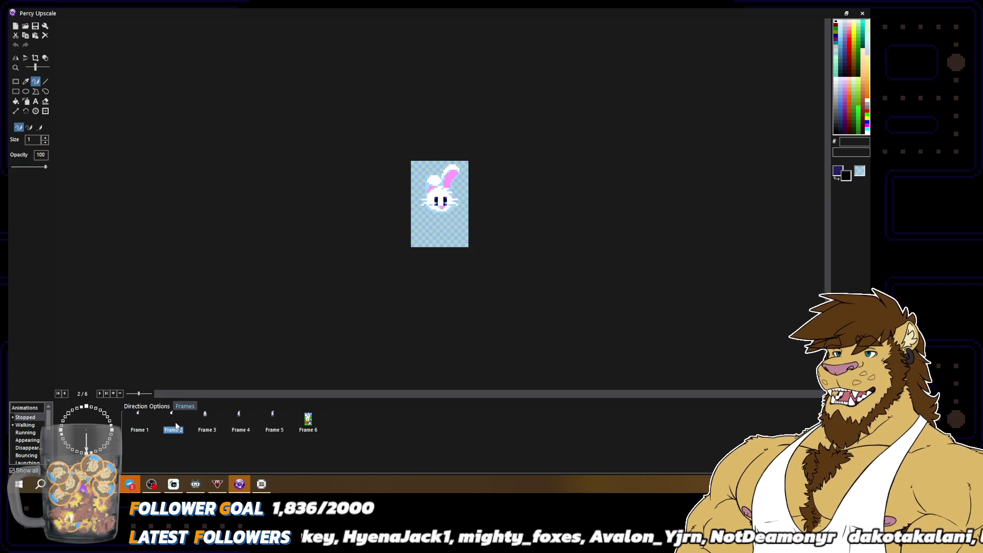
Turn off the transparency preview, compare frames 1 and 3, and close the editor
{"action": "left_click", "coordinate": [45, 57]}
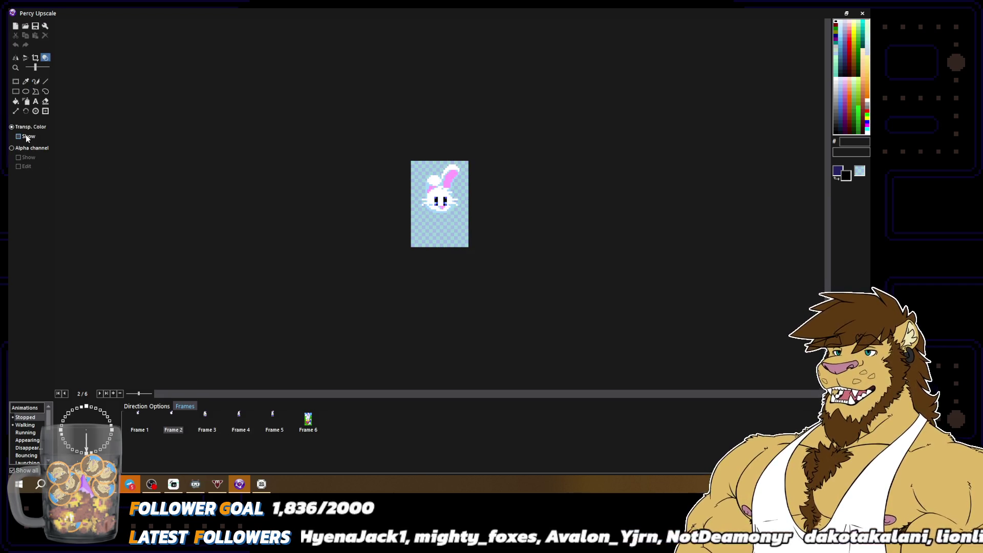
{"action": "left_click", "coordinate": [25, 134]}
{"action": "left_click", "coordinate": [35, 81]}
{"action": "left_click", "coordinate": [139, 425]}
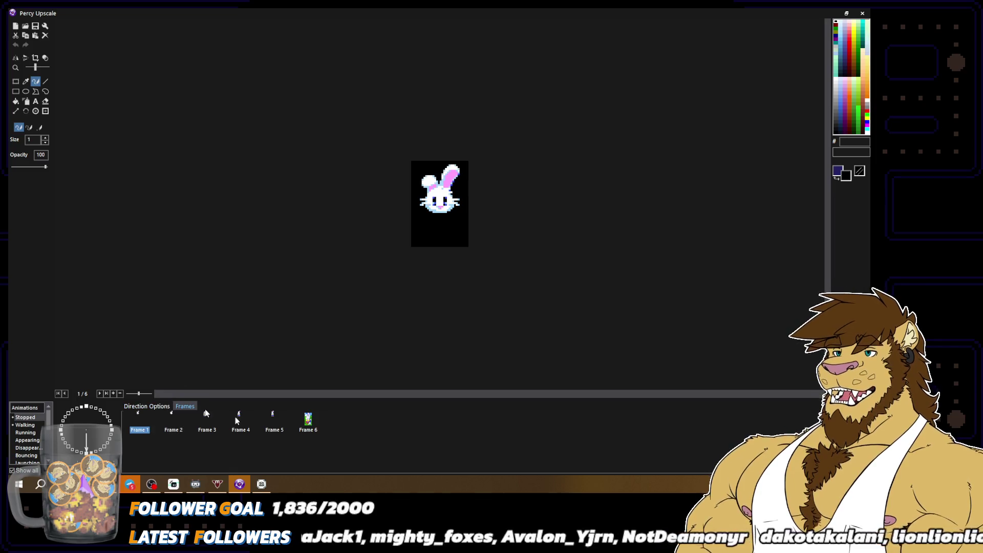
{"action": "left_click", "coordinate": [210, 429]}
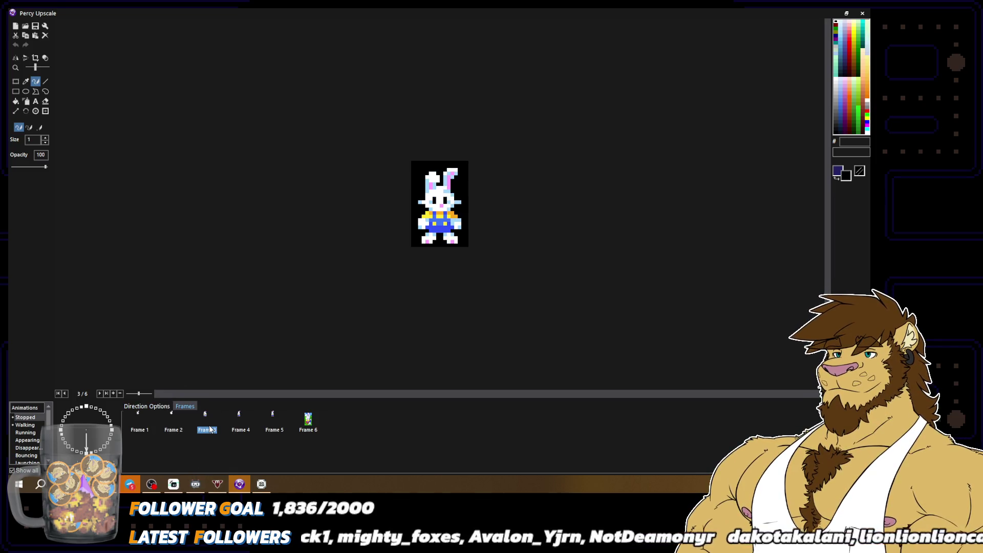
{"action": "left_click", "coordinate": [146, 424]}
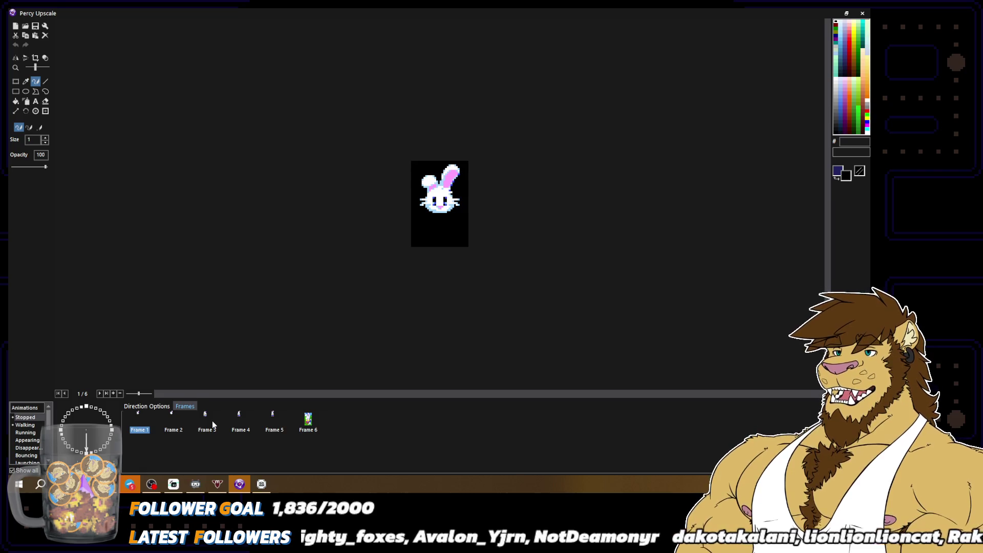
{"action": "left_click", "coordinate": [213, 422]}
{"action": "left_click", "coordinate": [150, 428]}
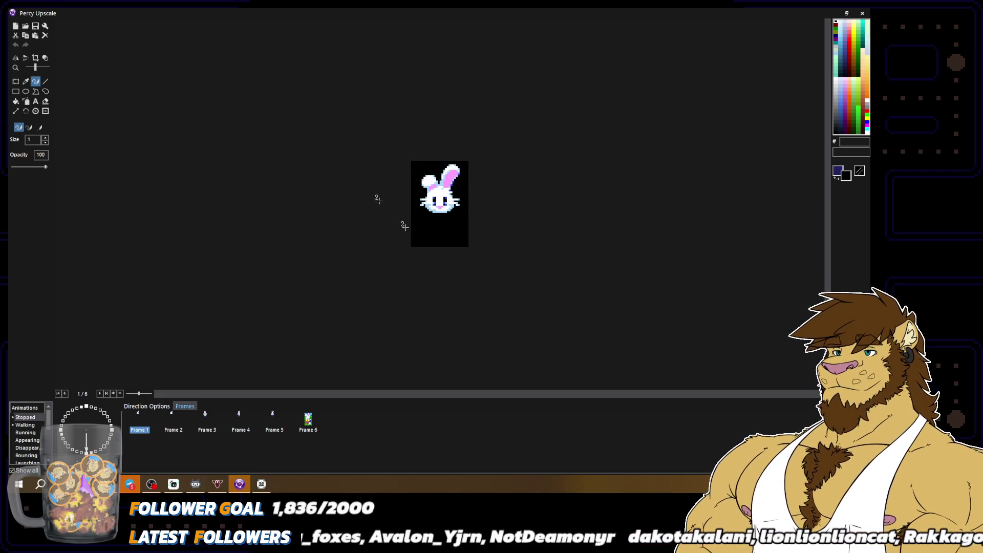
{"action": "left_click", "coordinate": [207, 430]}
{"action": "left_click", "coordinate": [128, 429]}
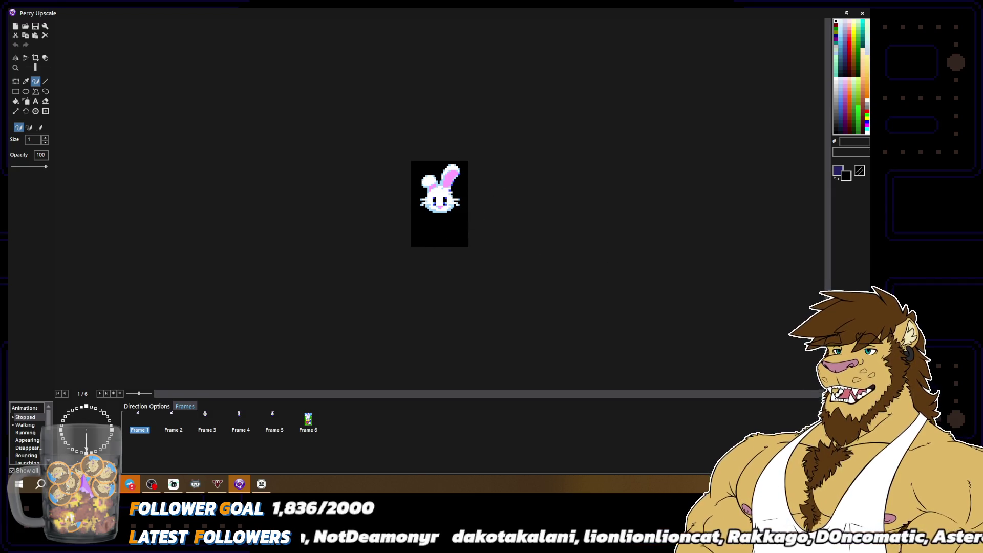
{"action": "key", "text": "Escape"}
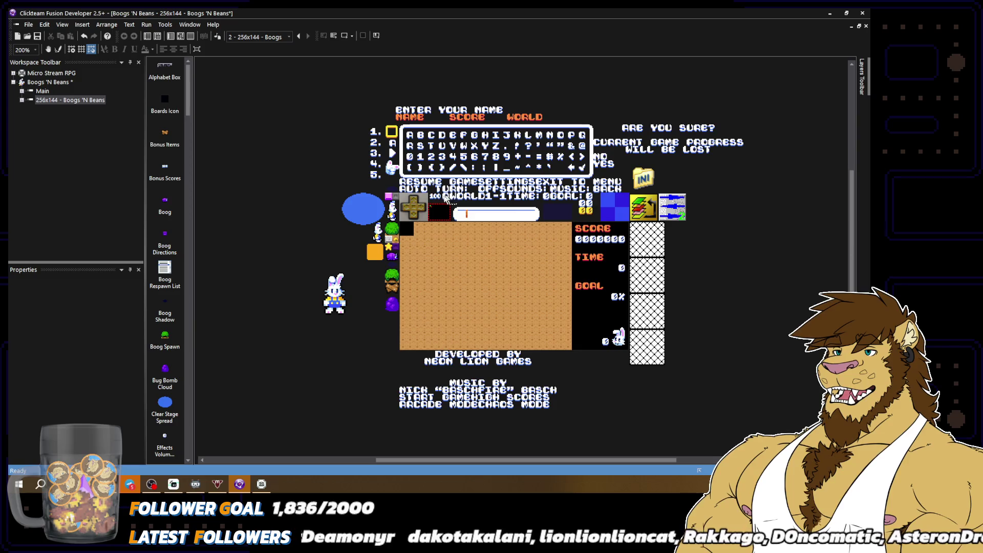
{"action": "double_click", "coordinate": [443, 186]}
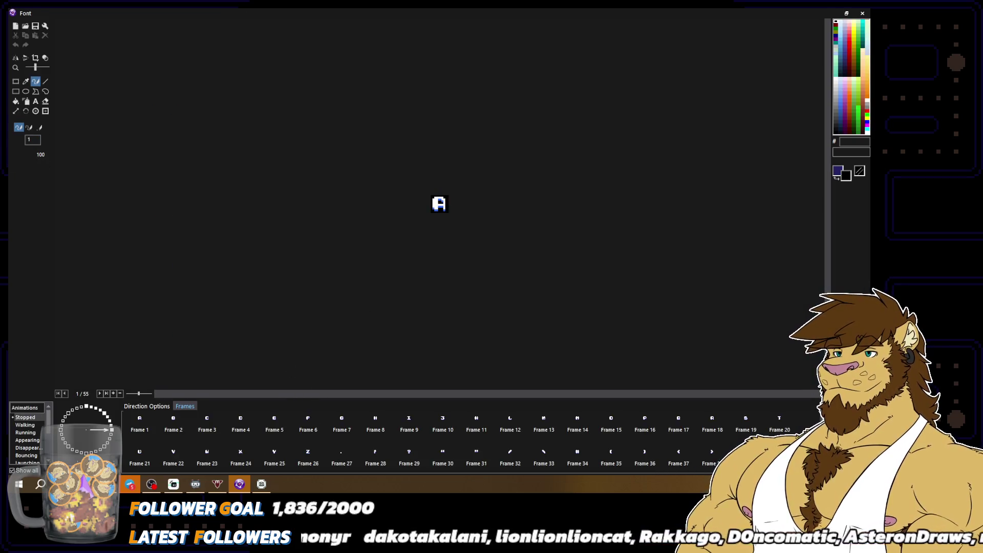
{"action": "left_click", "coordinate": [86, 408]}
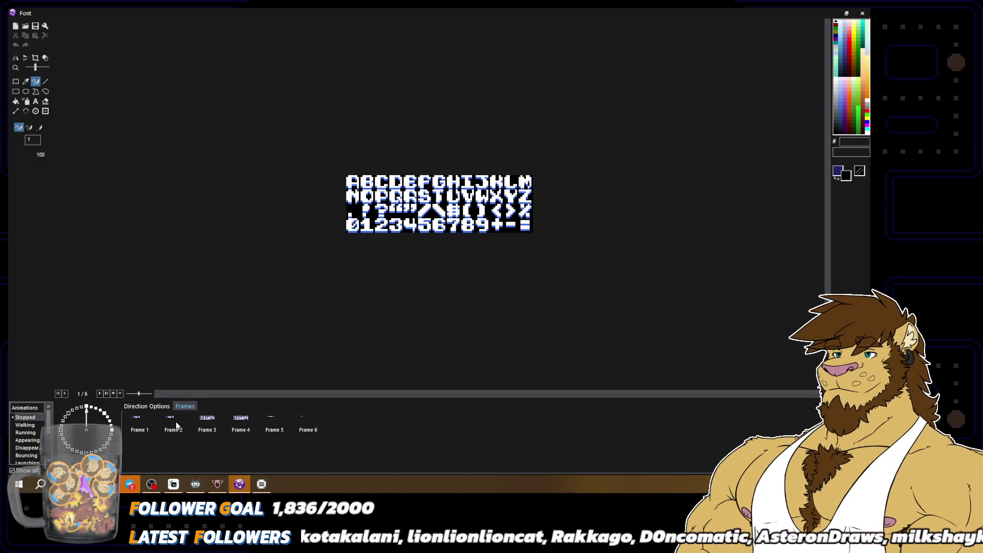
{"action": "left_click", "coordinate": [174, 428]}
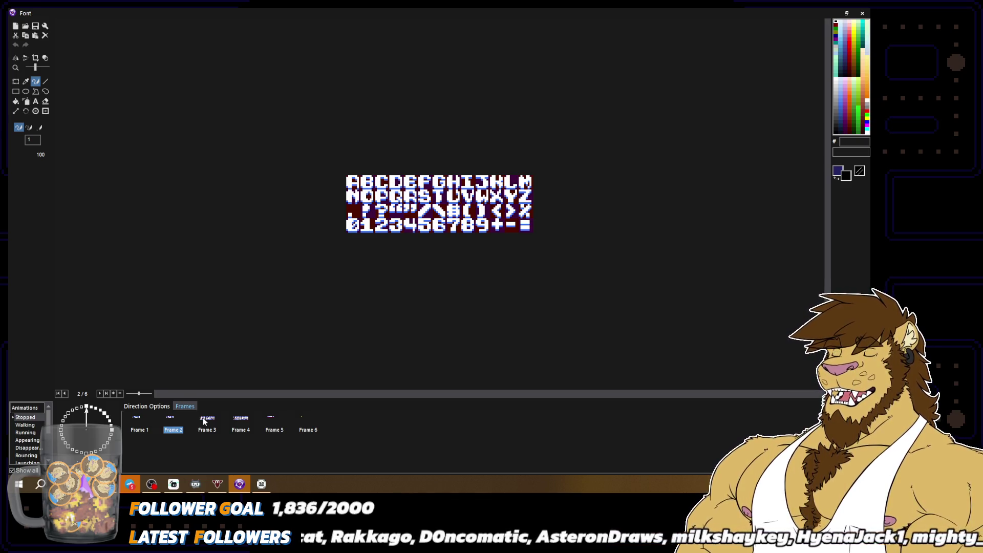
{"action": "left_click", "coordinate": [204, 420]}
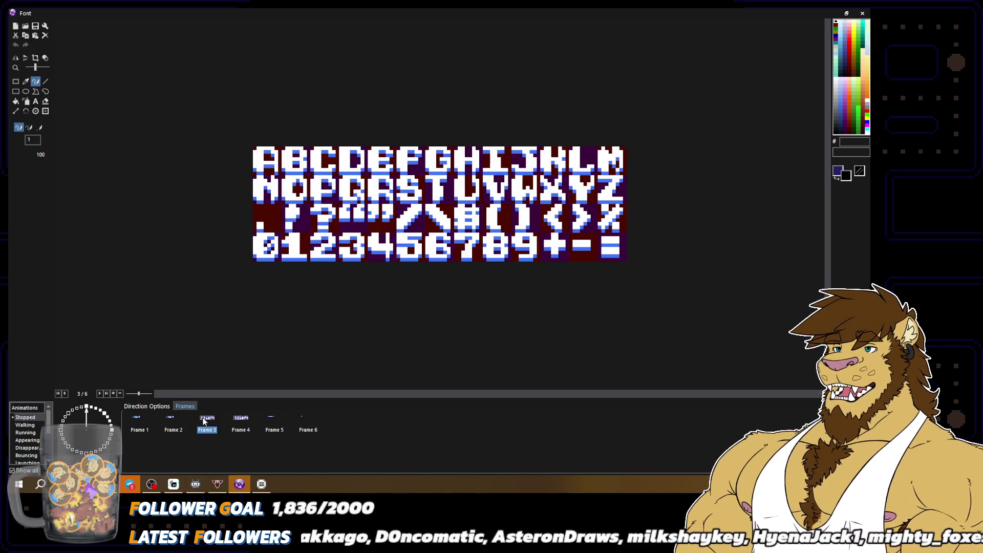
{"action": "left_click", "coordinate": [243, 419]}
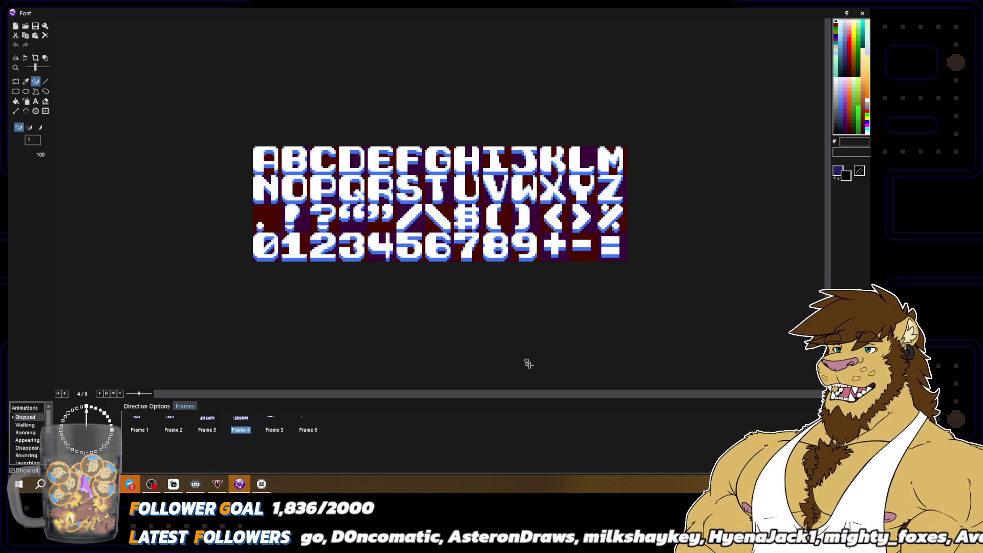
{"action": "scroll", "coordinate": [548, 317], "scroll_direction": "down", "scroll_amount": 1}
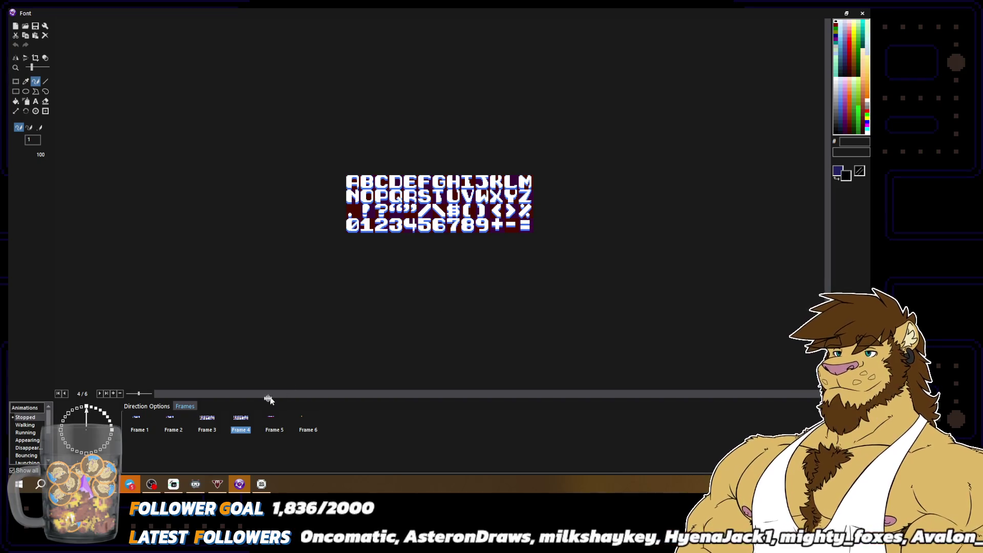
{"action": "left_click", "coordinate": [231, 427]}
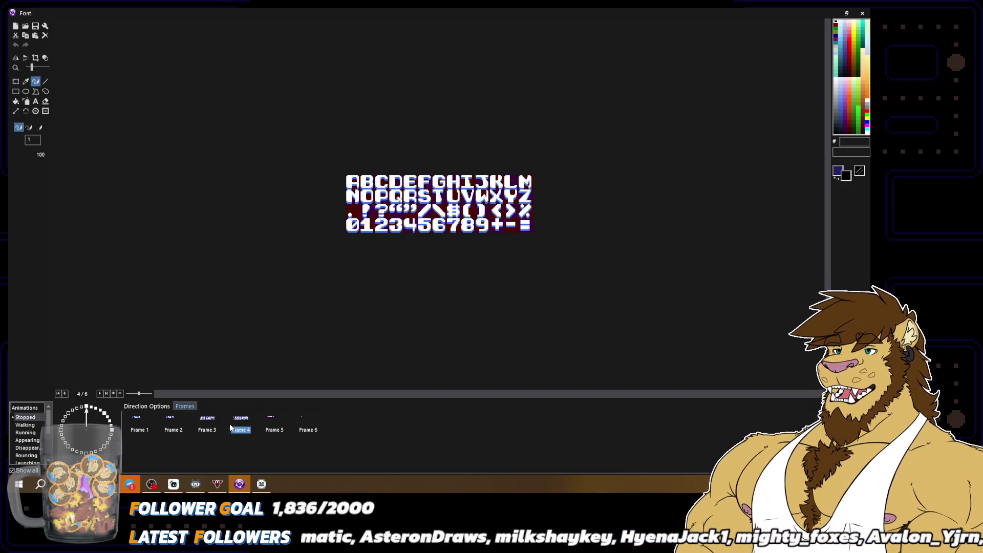
{"action": "left_click", "coordinate": [211, 425]}
{"action": "left_click", "coordinate": [233, 423]}
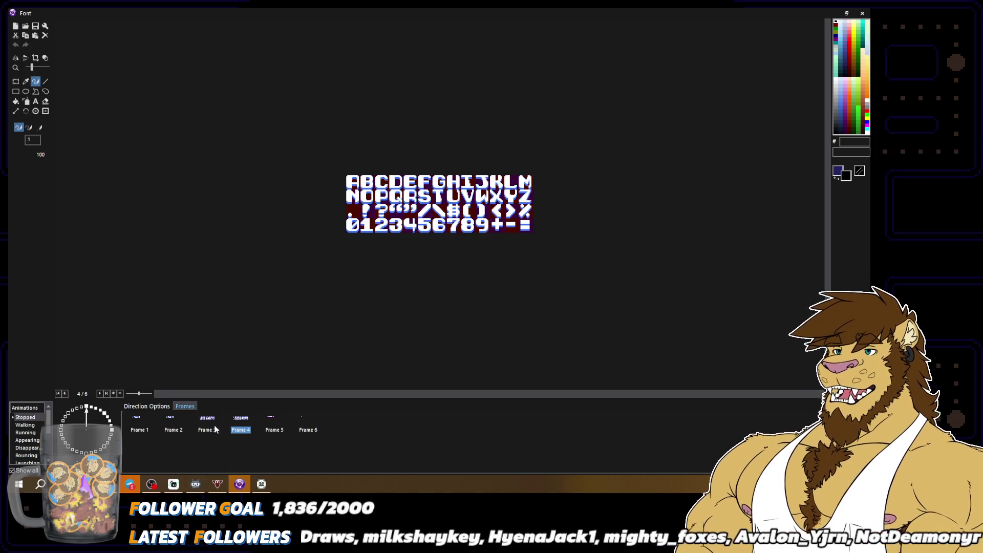
{"action": "left_click", "coordinate": [215, 428]}
{"action": "left_click", "coordinate": [239, 430]}
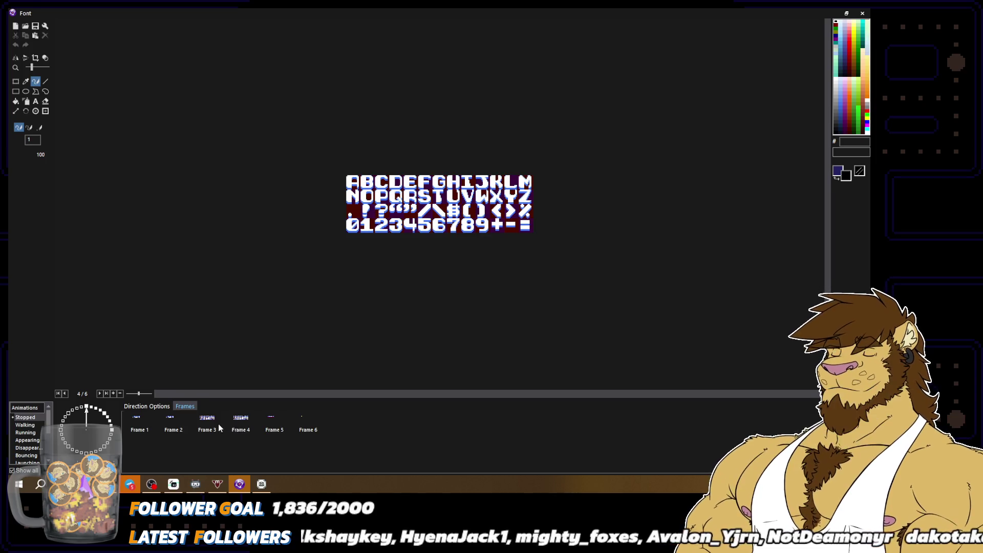
{"action": "left_click", "coordinate": [215, 425]}
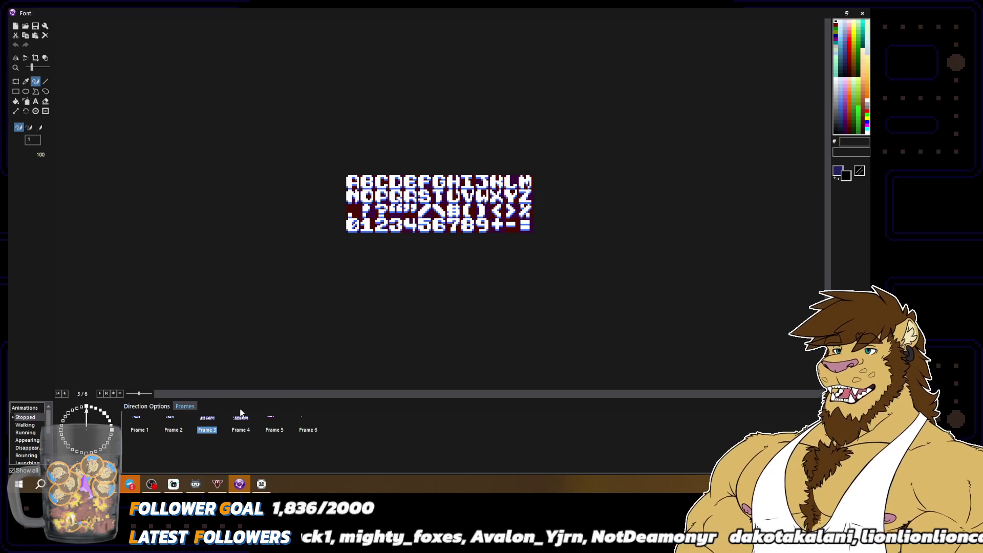
{"action": "left_click", "coordinate": [245, 424]}
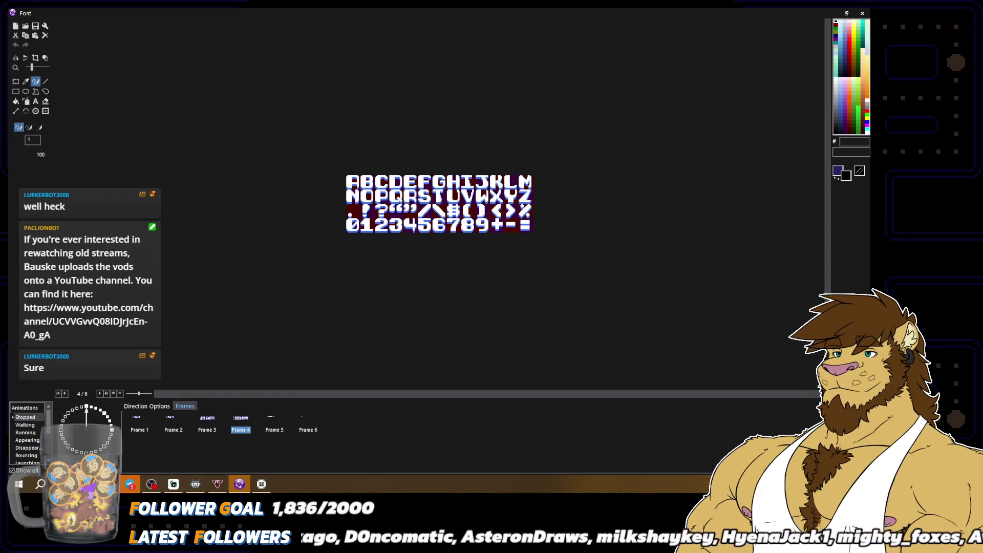
{"action": "key", "text": "Return"}
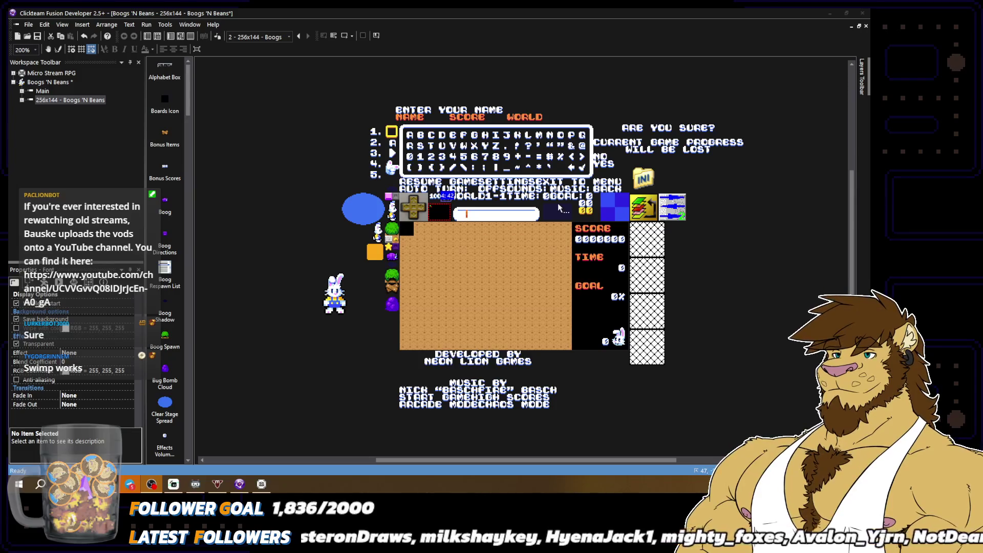
Close the Boogs 'N Beans project without saving changes
{"action": "left_click", "coordinate": [292, 145]}
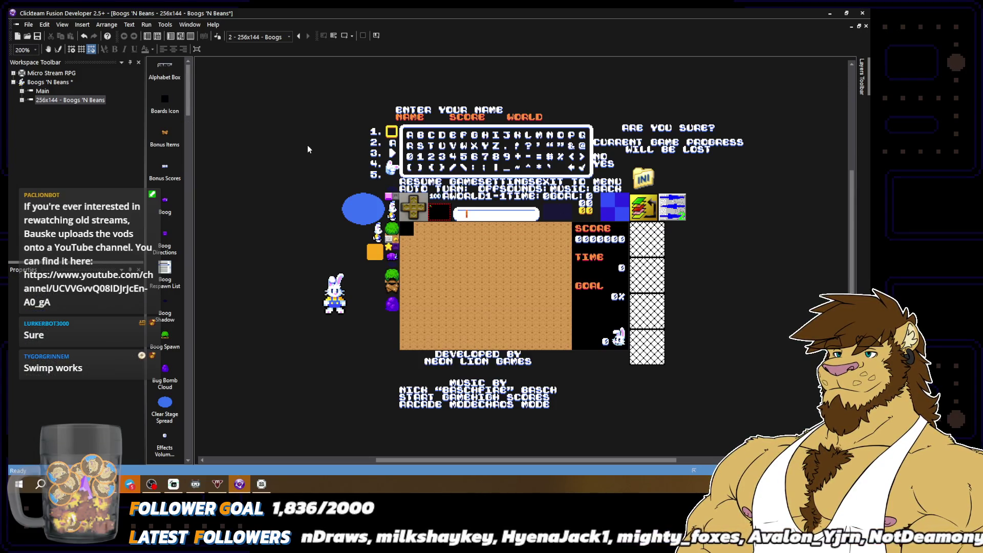
{"action": "left_click", "coordinate": [27, 25]}
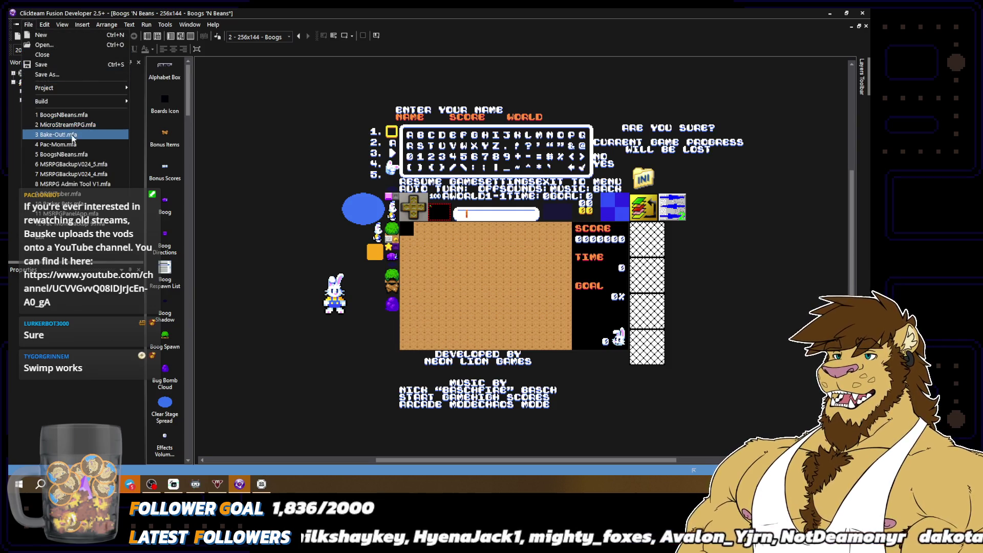
{"action": "key", "text": "Escape"}
{"action": "left_click", "coordinate": [28, 24]}
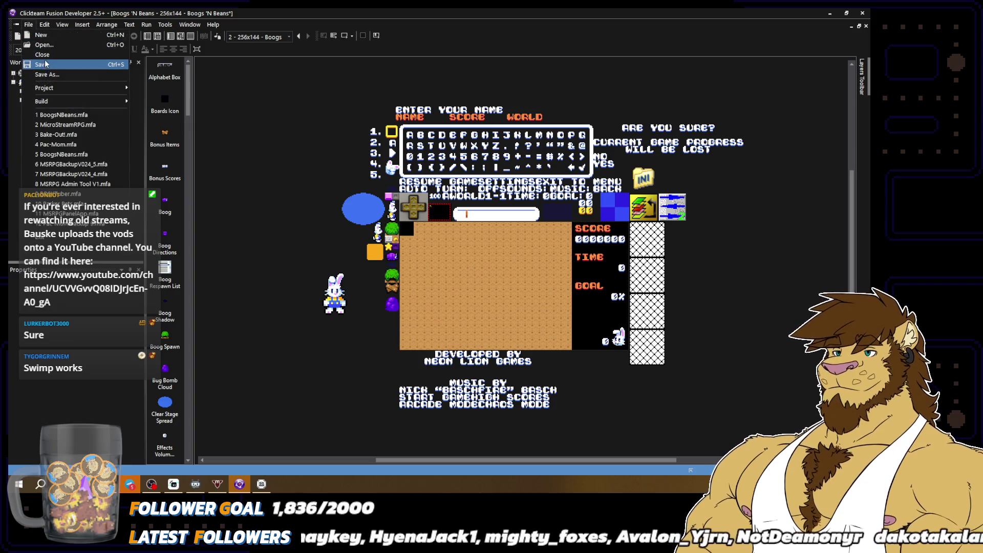
{"action": "left_click", "coordinate": [46, 56]}
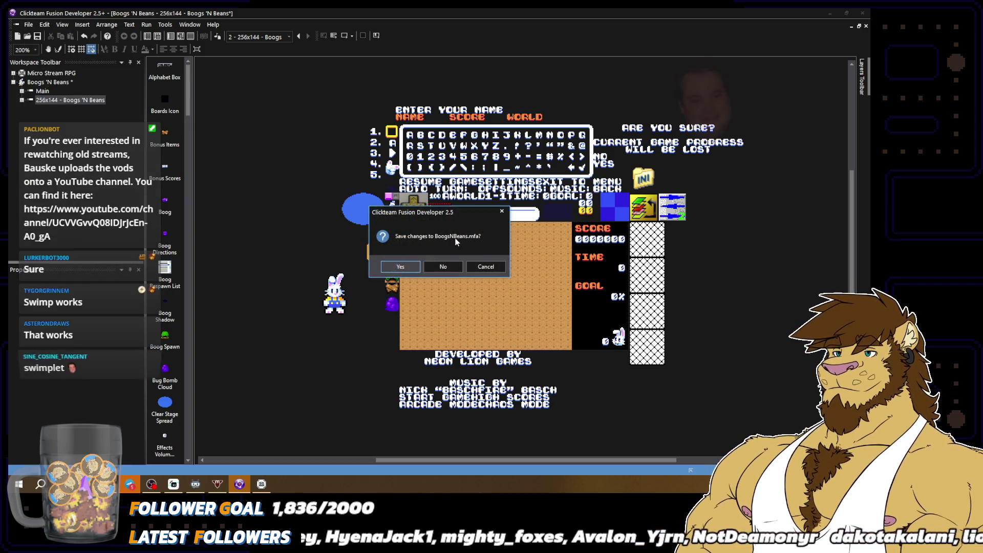
{"action": "left_click", "coordinate": [441, 267]}
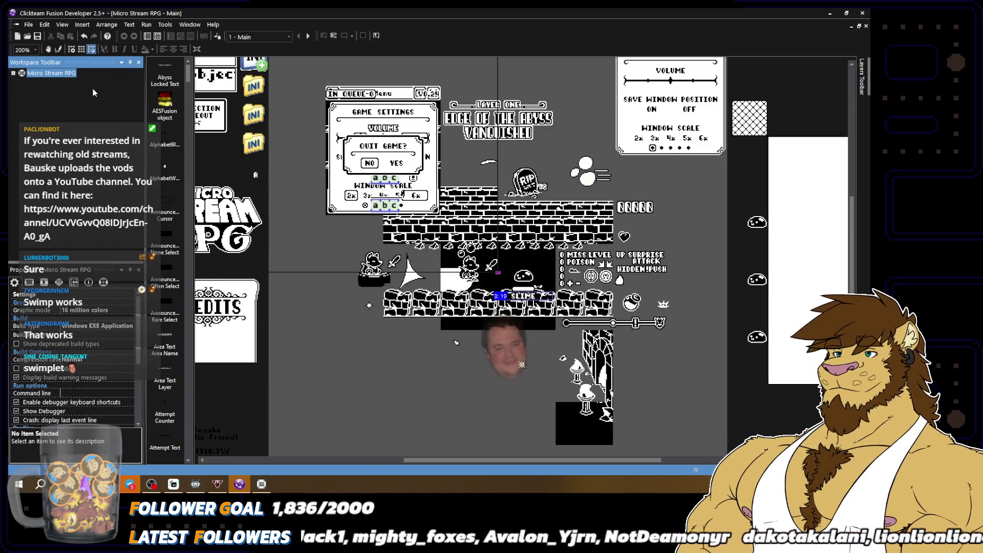
Open the recent Pac-Mom project and its Frame 2
{"action": "left_click", "coordinate": [28, 25]}
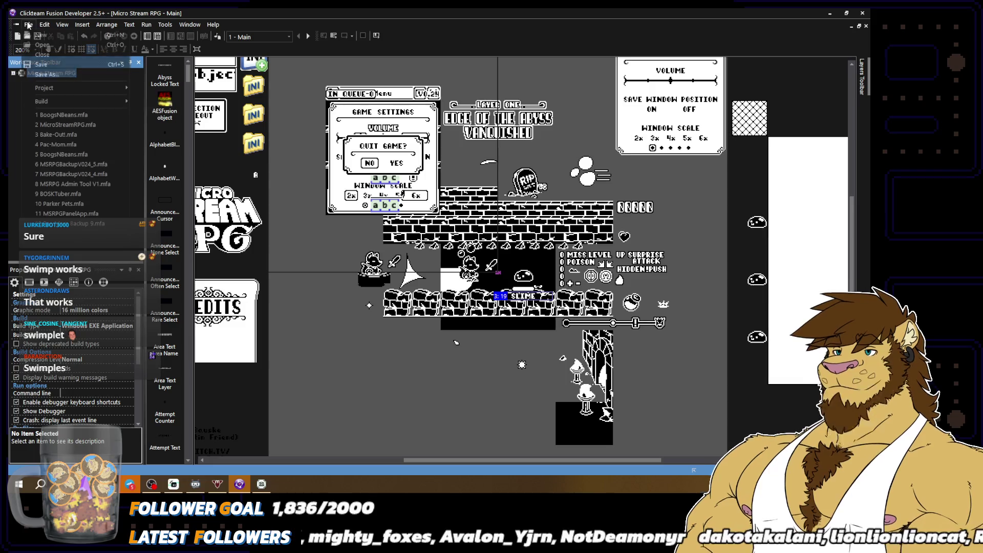
{"action": "left_click", "coordinate": [58, 145]}
{"action": "double_click", "coordinate": [50, 100]}
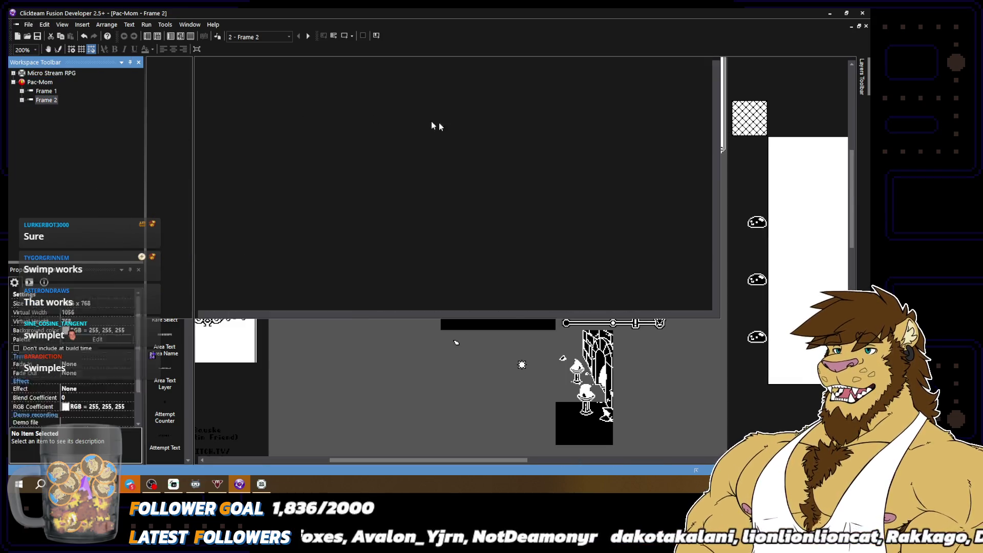
Test-run Pac-Mom's maze editor, try the wall pencils, and enable mirrored symmetric drawing
{"action": "left_click", "coordinate": [344, 36]}
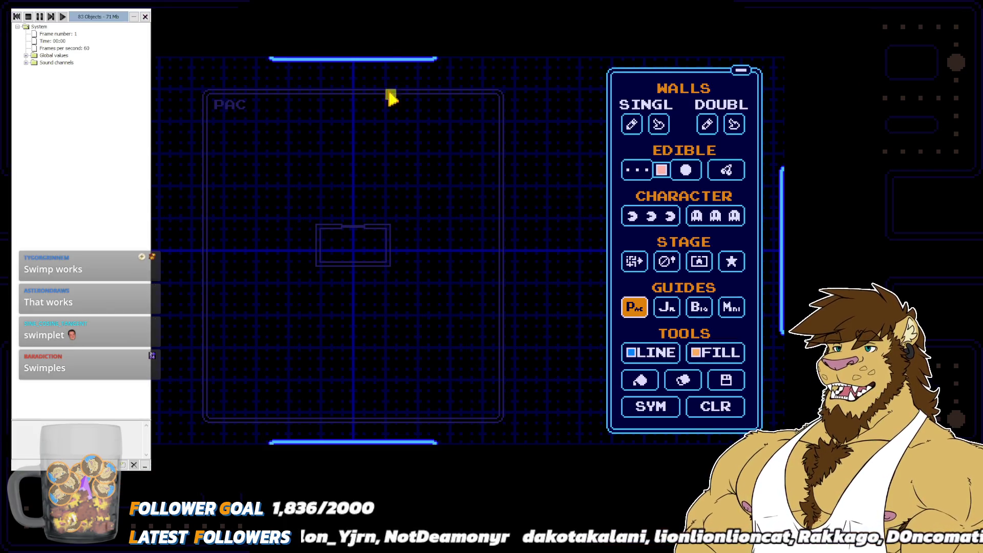
{"action": "left_click", "coordinate": [133, 17]}
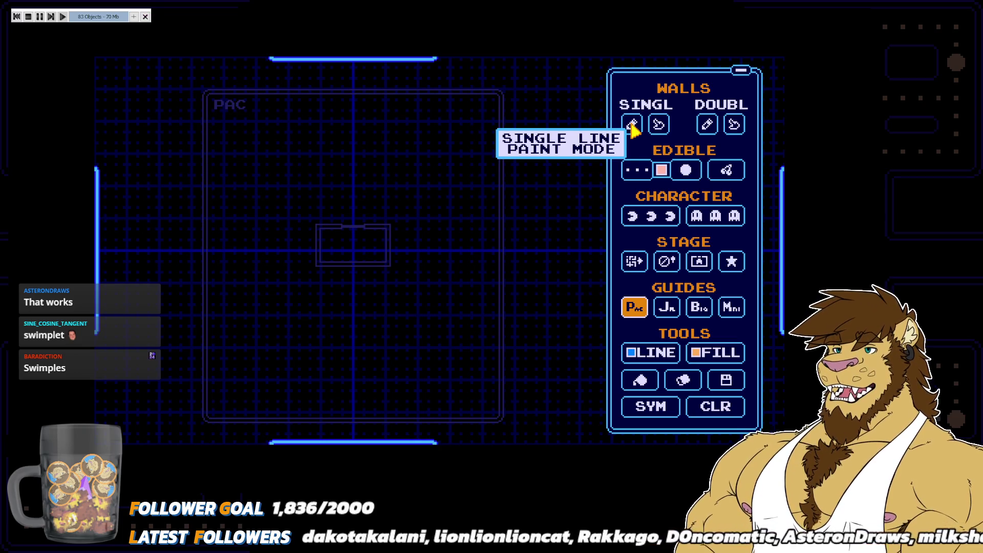
{"action": "left_click", "coordinate": [632, 125]}
{"action": "left_click", "coordinate": [659, 125]}
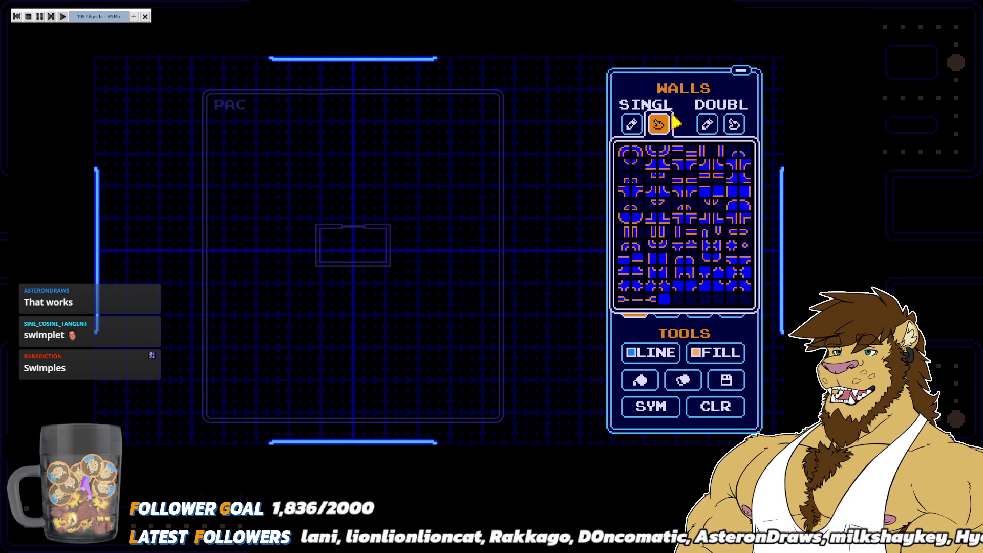
{"action": "left_click", "coordinate": [631, 126]}
{"action": "left_click", "coordinate": [702, 125]}
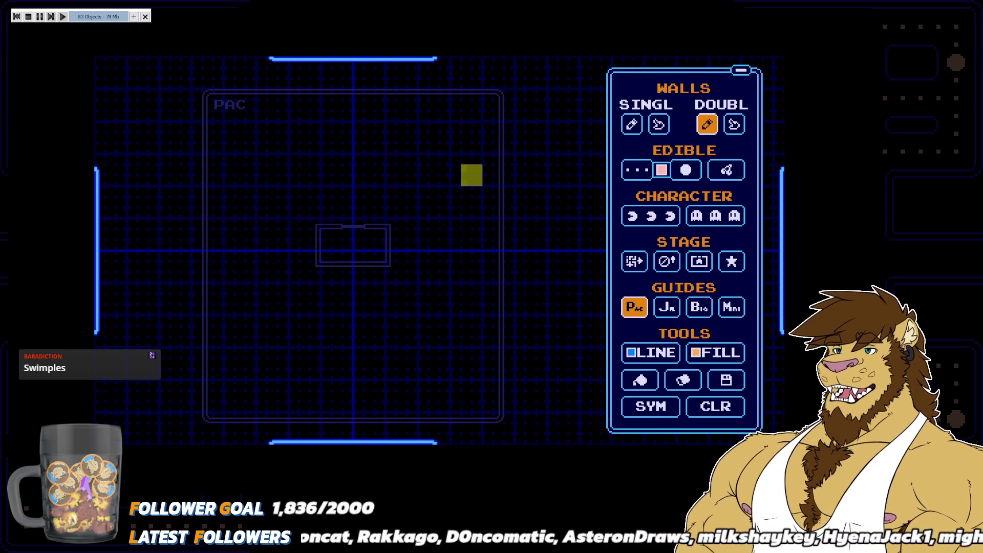
{"action": "key", "text": "s"}
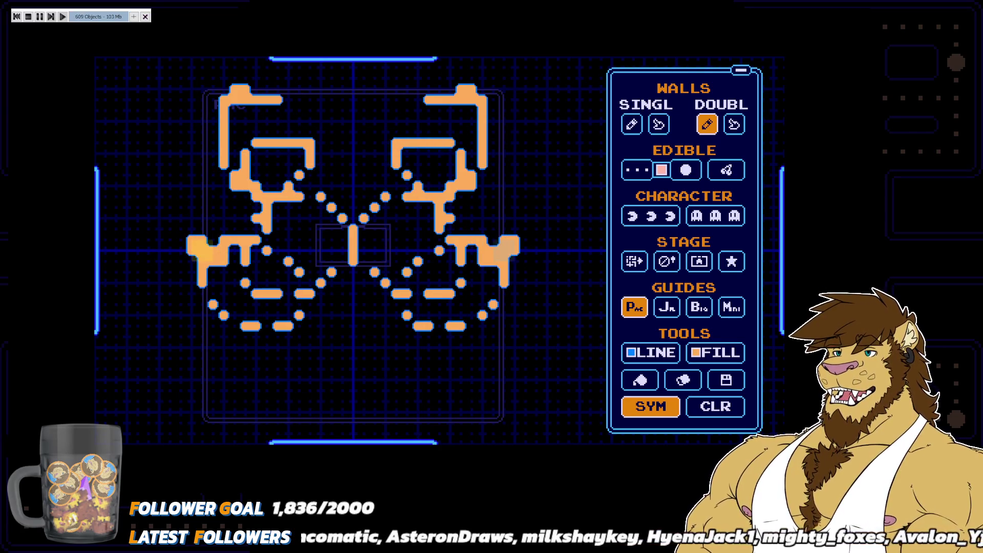
{"action": "left_click", "coordinate": [202, 241]}
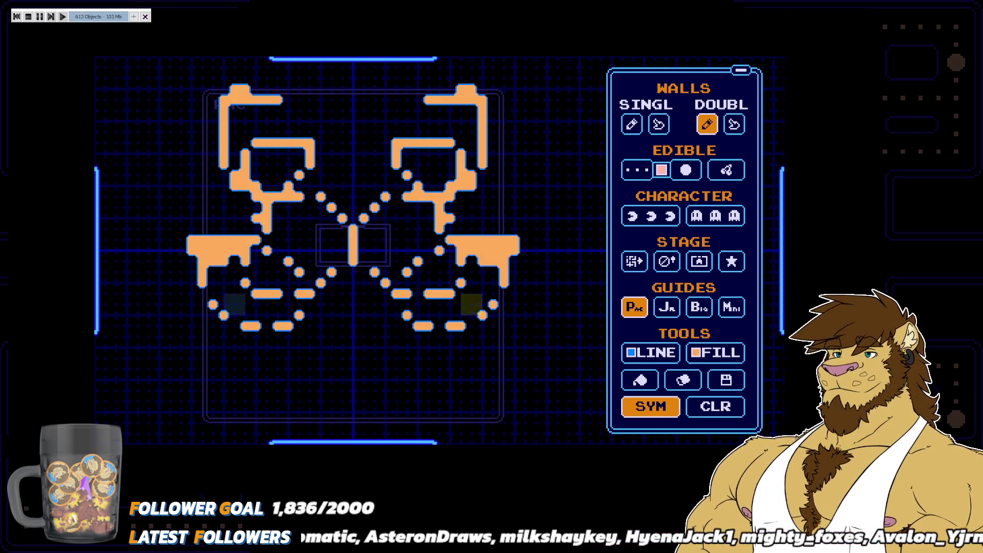
Erase the old walls and dots, then close the bottom outer wall with single-line walls
{"action": "left_click", "coordinate": [682, 380]}
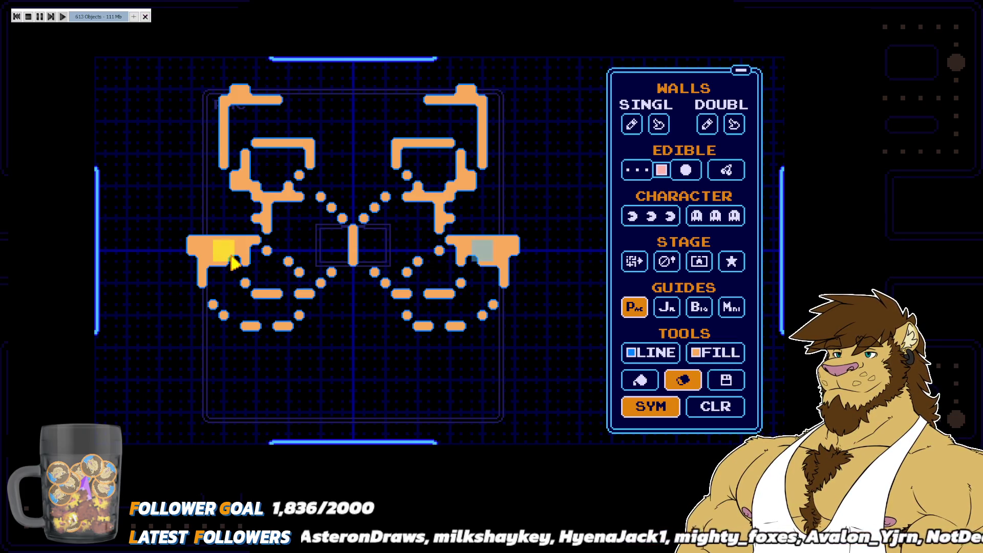
{"action": "mouse_move", "coordinate": [230, 260]}
{"action": "left_mouse_down"}
{"action": "mouse_move", "coordinate": [229, 236]}
{"action": "mouse_move", "coordinate": [337, 355]}
{"action": "mouse_move", "coordinate": [284, 353]}
{"action": "mouse_move", "coordinate": [360, 266]}
{"action": "mouse_move", "coordinate": [283, 228]}
{"action": "mouse_move", "coordinate": [251, 176]}
{"action": "mouse_move", "coordinate": [288, 115]}
{"action": "mouse_move", "coordinate": [250, 97]}
{"action": "mouse_move", "coordinate": [336, 101]}
{"action": "mouse_move", "coordinate": [208, 105]}
{"action": "mouse_move", "coordinate": [205, 407]}
{"action": "mouse_move", "coordinate": [221, 420]}
{"action": "mouse_move", "coordinate": [353, 420]}
{"action": "left_mouse_up"}
{"action": "left_click", "coordinate": [631, 124]}
{"action": "left_click", "coordinate": [283, 102]}
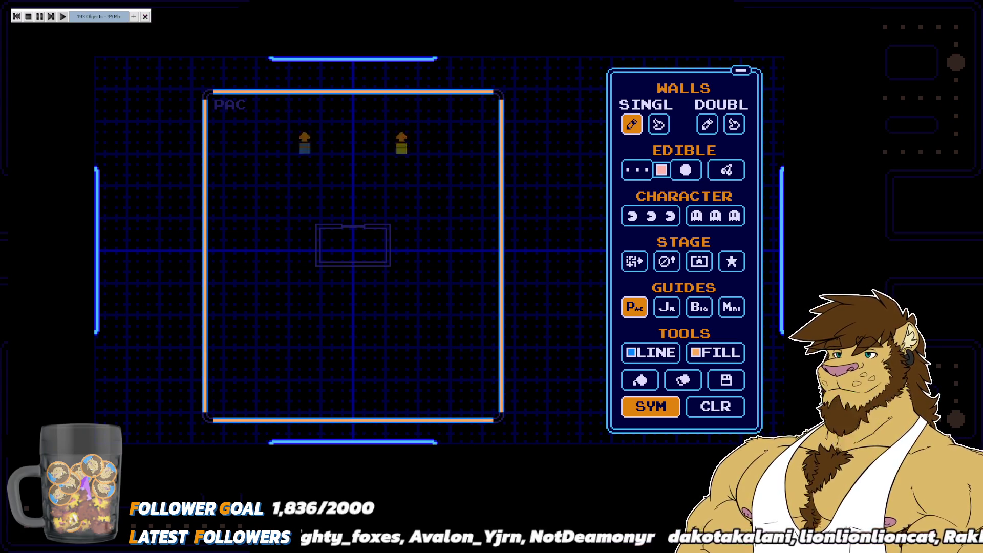
Round the maze's outer corners and cut side tunnel openings with horizontal wall stubs
{"action": "left_click", "coordinate": [207, 94]}
{"action": "left_click", "coordinate": [208, 417]}
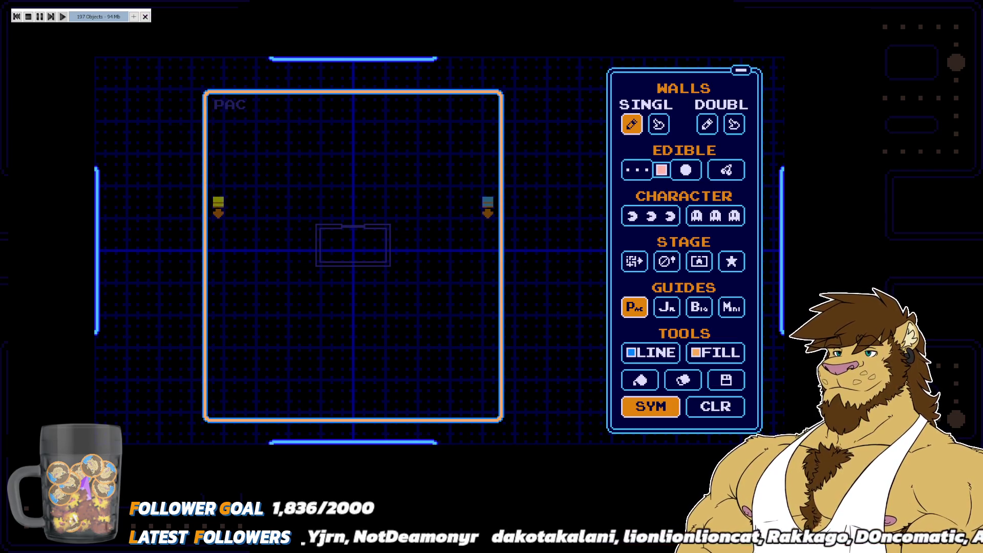
{"action": "left_click_drag", "start_coordinate": [218, 208], "coordinate": [245, 205]}
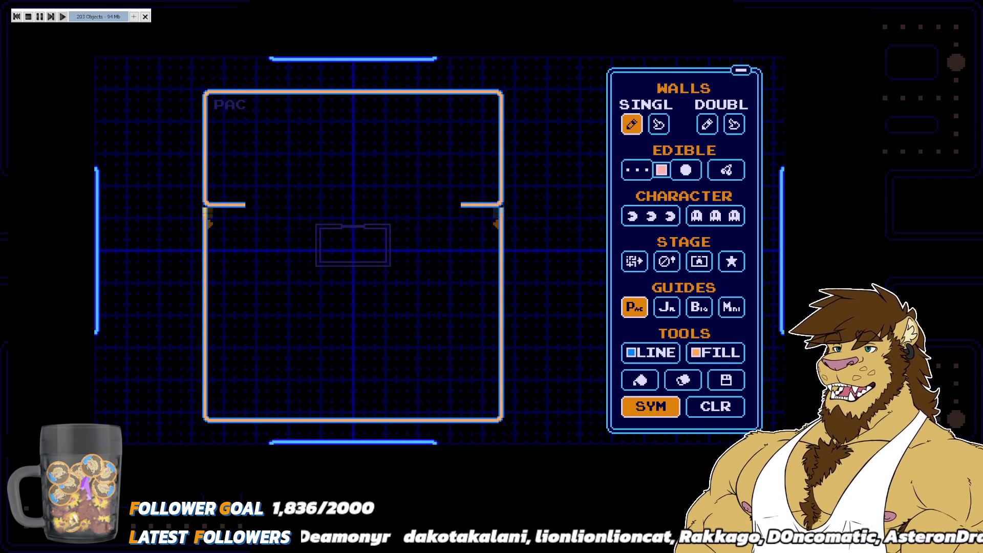
{"action": "left_click", "coordinate": [204, 220]}
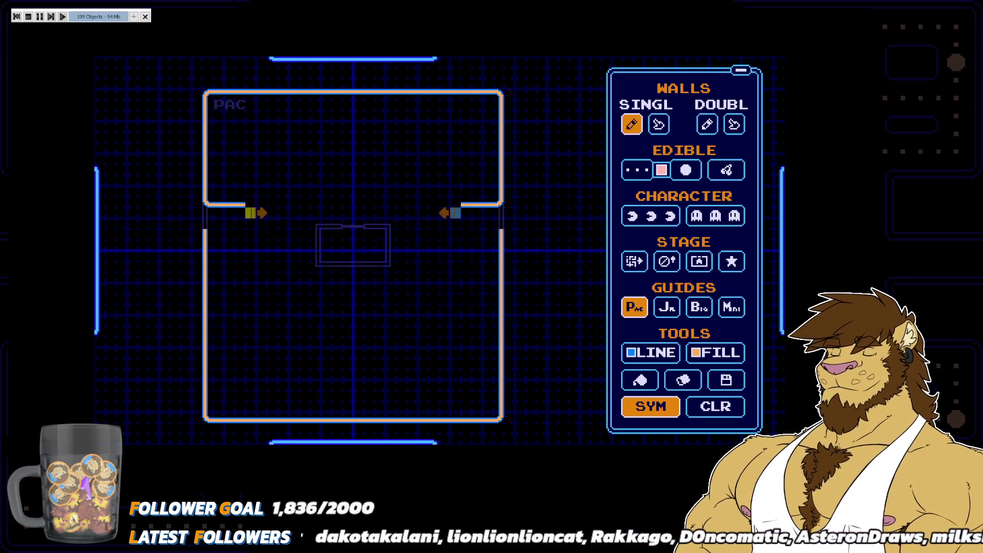
{"action": "mouse_move", "coordinate": [251, 212]}
{"action": "left_mouse_down"}
{"action": "mouse_move", "coordinate": [252, 221]}
{"action": "mouse_move", "coordinate": [238, 210]}
{"action": "mouse_move", "coordinate": [252, 204]}
{"action": "mouse_move", "coordinate": [250, 217]}
{"action": "mouse_move", "coordinate": [242, 201]}
{"action": "mouse_move", "coordinate": [251, 245]}
{"action": "mouse_move", "coordinate": [226, 235]}
{"action": "mouse_move", "coordinate": [207, 244]}
{"action": "left_mouse_up"}
{"action": "key", "text": "ctrl+z"}
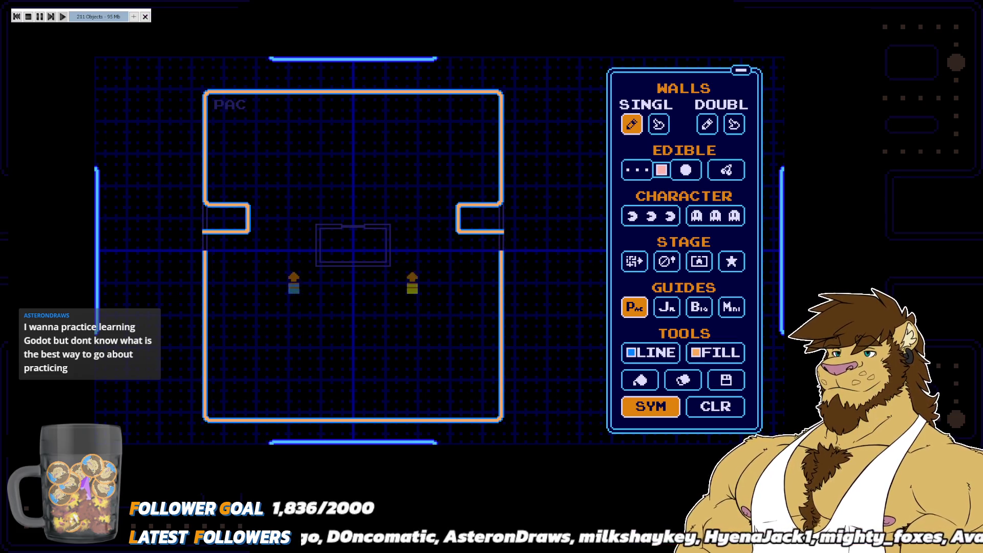
Draw mirrored orange double-line wall blocks, a central stem and side pieces in the upper half
{"action": "left_click", "coordinate": [706, 128]}
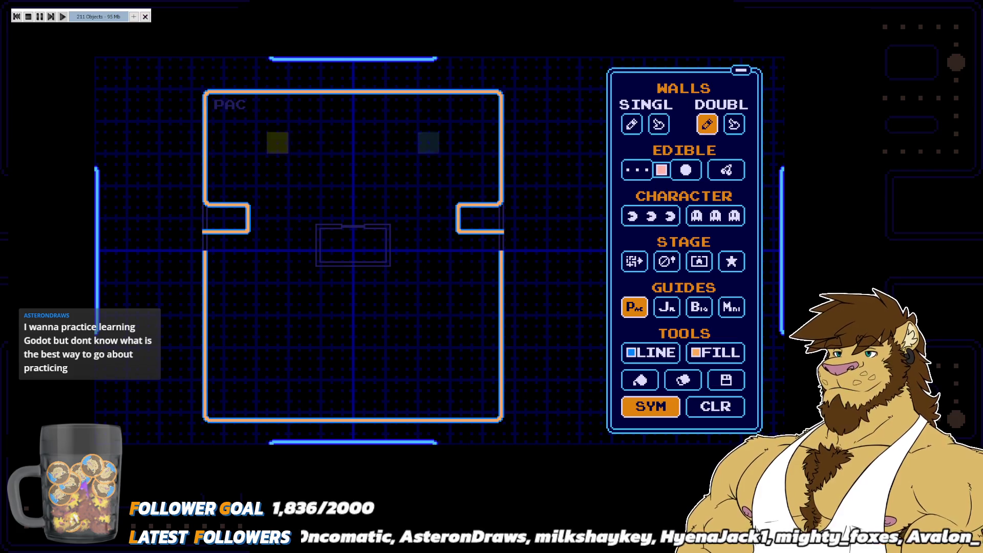
{"action": "mouse_move", "coordinate": [234, 121]}
{"action": "left_mouse_down"}
{"action": "mouse_move", "coordinate": [255, 121]}
{"action": "mouse_move", "coordinate": [256, 132]}
{"action": "mouse_move", "coordinate": [309, 132]}
{"action": "mouse_move", "coordinate": [320, 122]}
{"action": "left_mouse_up"}
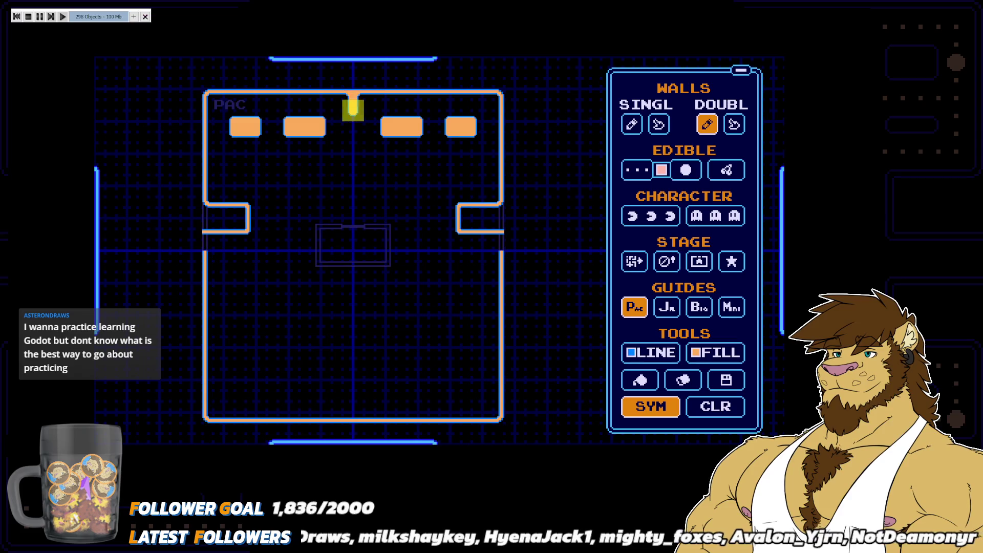
{"action": "left_click_drag", "start_coordinate": [353, 121], "coordinate": [353, 132]}
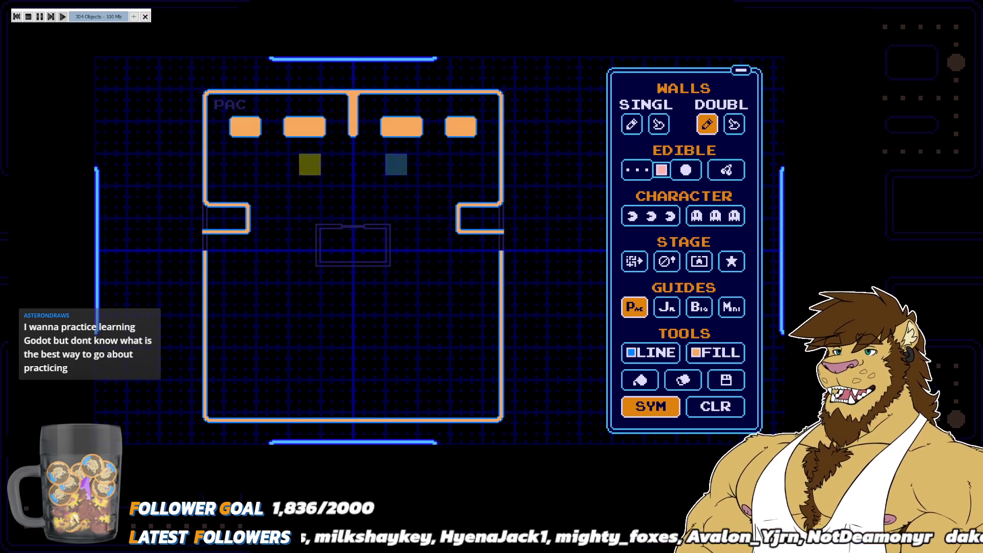
{"action": "mouse_move", "coordinate": [235, 164]}
{"action": "left_mouse_down"}
{"action": "mouse_move", "coordinate": [256, 164]}
{"action": "mouse_move", "coordinate": [288, 186]}
{"action": "mouse_move", "coordinate": [288, 207]}
{"action": "mouse_move", "coordinate": [308, 186]}
{"action": "mouse_move", "coordinate": [296, 186]}
{"action": "mouse_move", "coordinate": [290, 196]}
{"action": "mouse_move", "coordinate": [342, 196]}
{"action": "mouse_move", "coordinate": [335, 165]}
{"action": "mouse_move", "coordinate": [320, 165]}
{"action": "left_mouse_up"}
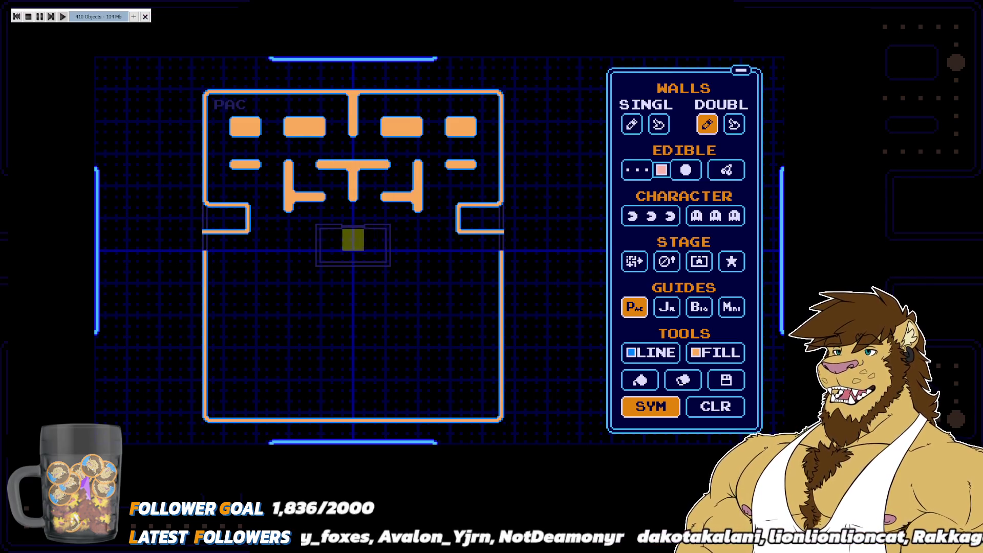
{"action": "left_click_drag", "start_coordinate": [288, 218], "coordinate": [289, 229]}
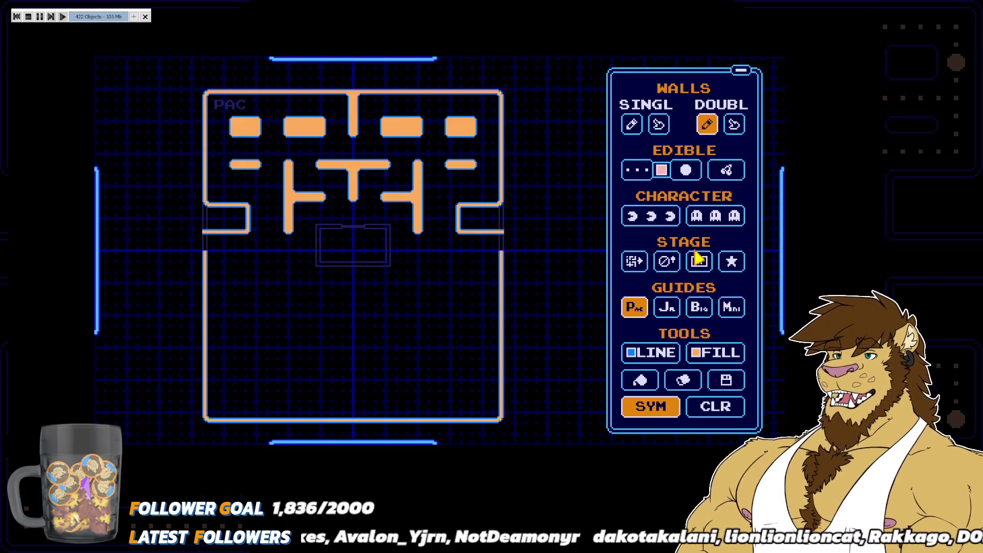
Set player one's Pac-Man start position and place the red ghost above the ghost house
{"action": "left_click", "coordinate": [671, 217]}
{"action": "left_click", "coordinate": [637, 248]}
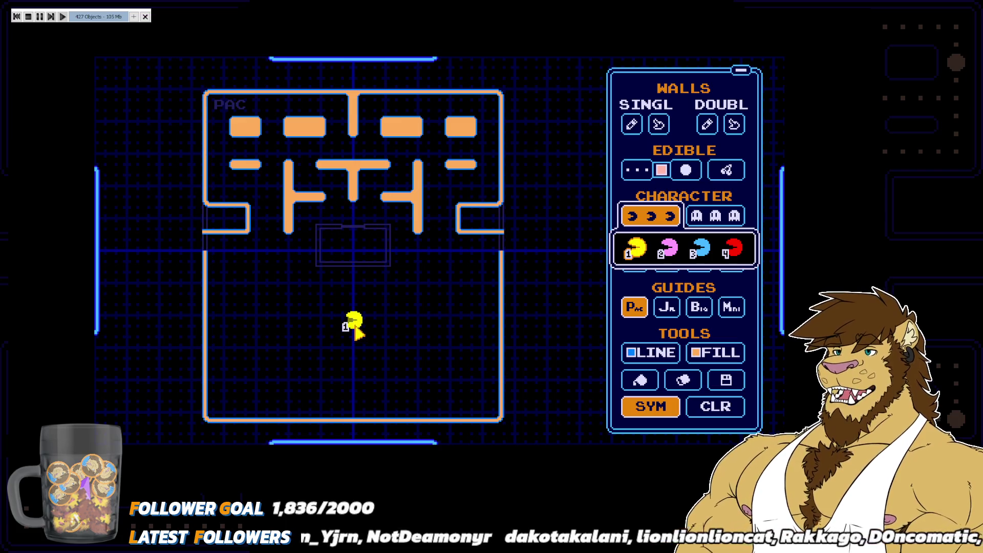
{"action": "left_click", "coordinate": [715, 216]}
{"action": "left_click", "coordinate": [630, 249]}
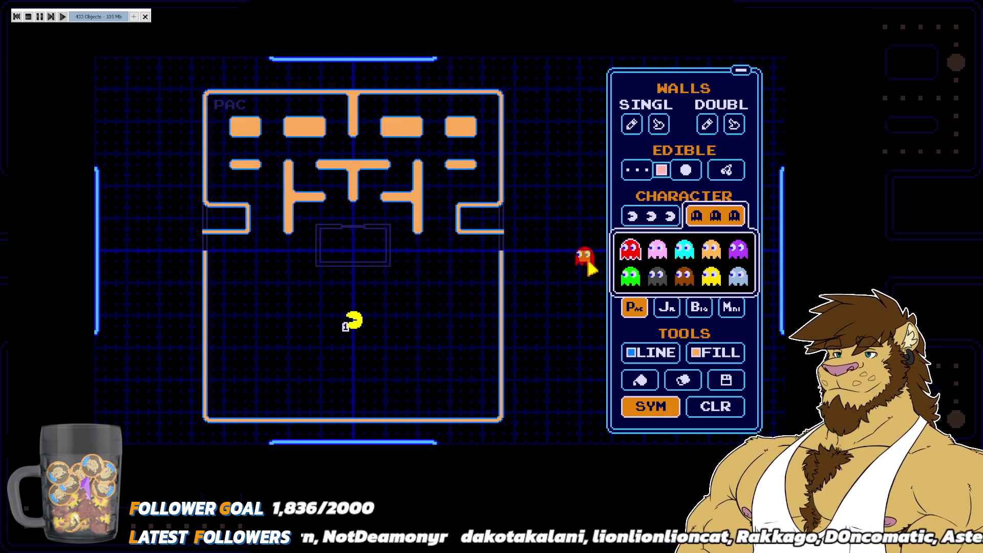
{"action": "left_click", "coordinate": [703, 214]}
Lay pellet dots along the side and lower corridors, filling the bottom-row gap
{"action": "left_click", "coordinate": [637, 169]}
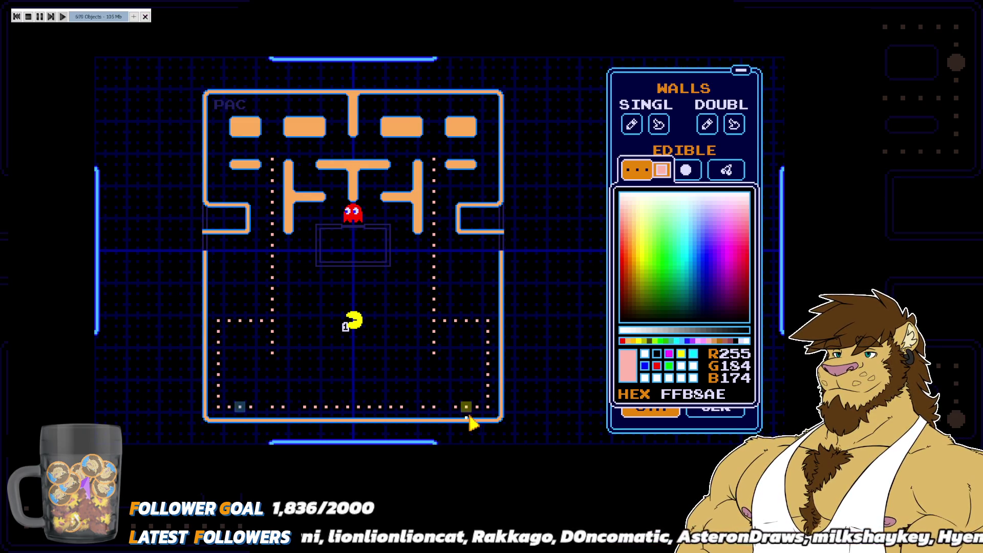
{"action": "left_click", "coordinate": [337, 408]}
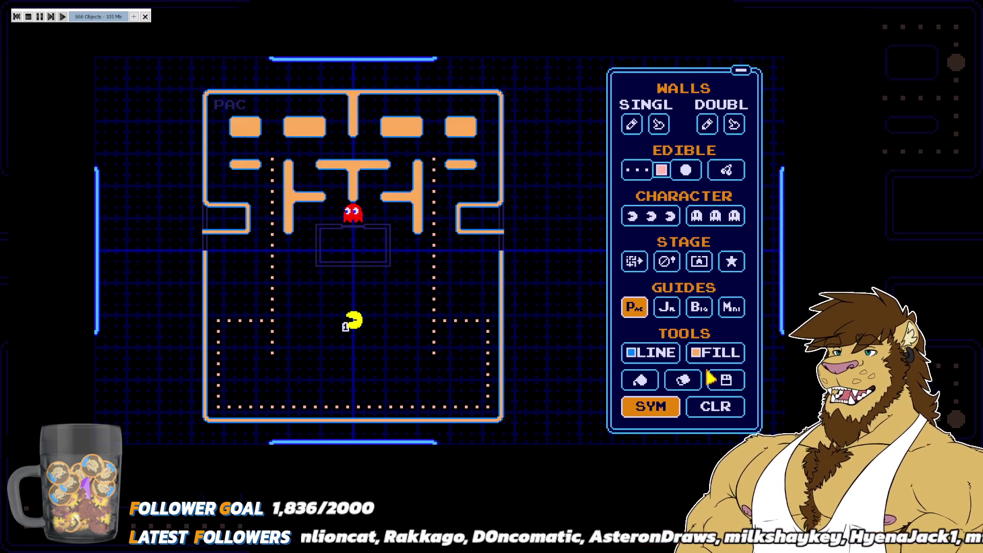
{"action": "left_click", "coordinate": [727, 381]}
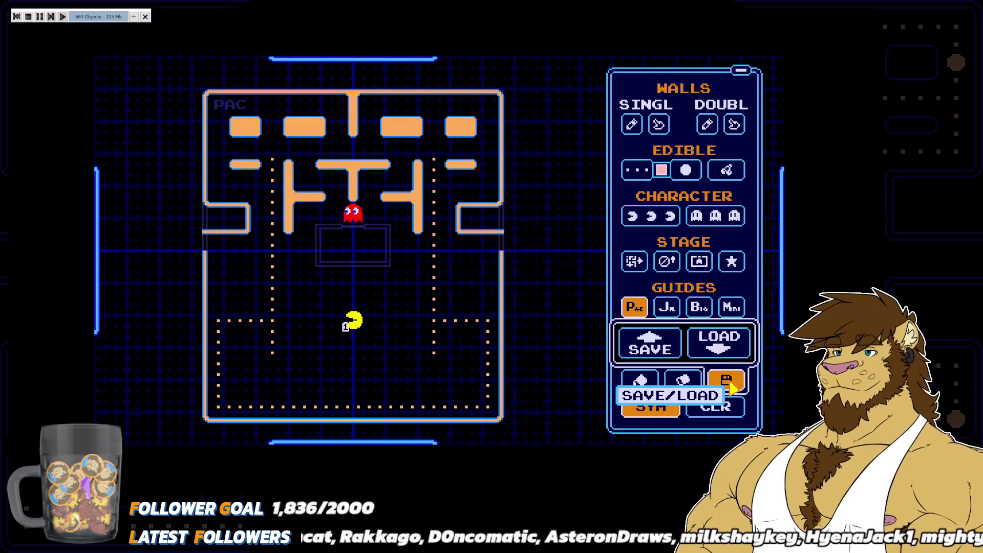
{"action": "left_click", "coordinate": [740, 385]}
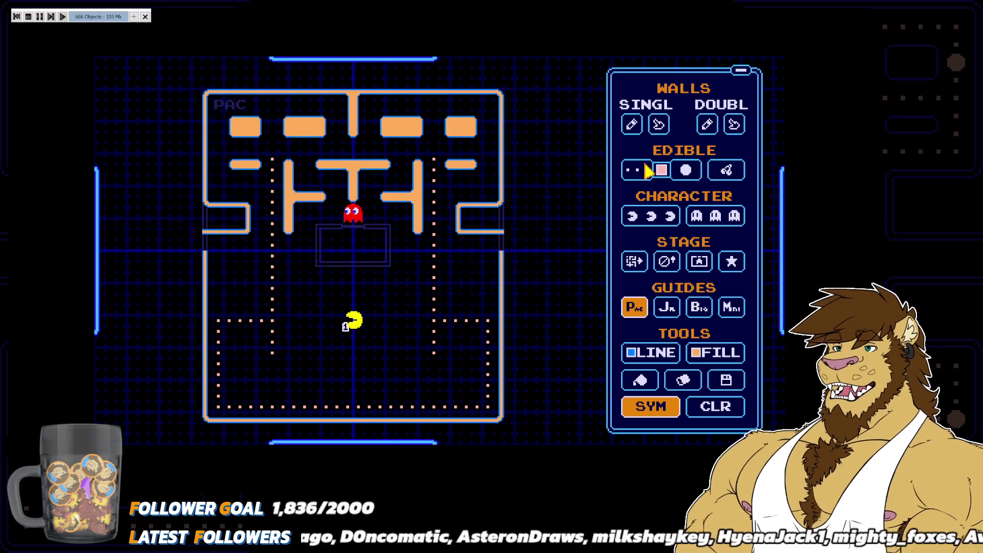
{"action": "left_click", "coordinate": [740, 177]}
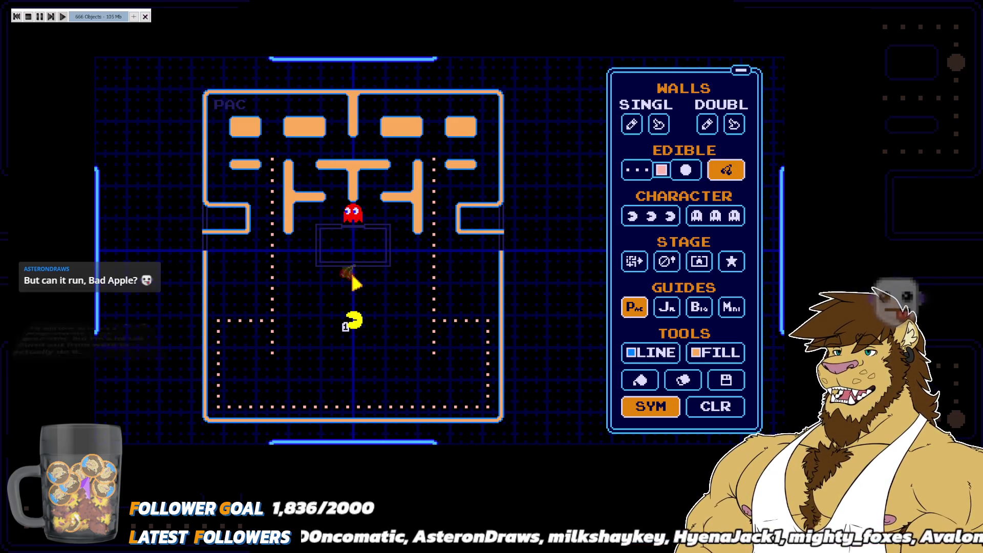
Place a ghost house in the maze centre and several more around the playfield
{"action": "left_click", "coordinate": [699, 262]}
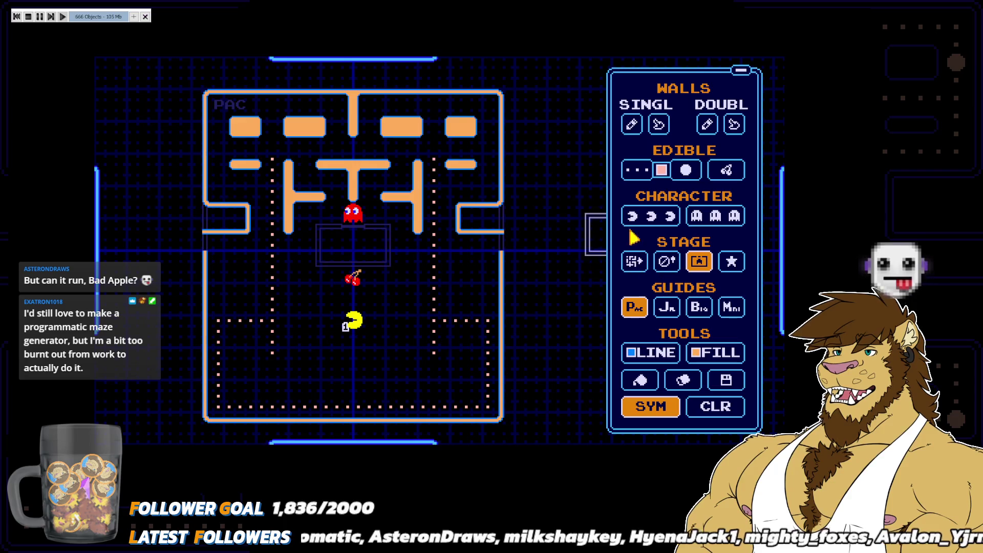
{"action": "left_click", "coordinate": [358, 249]}
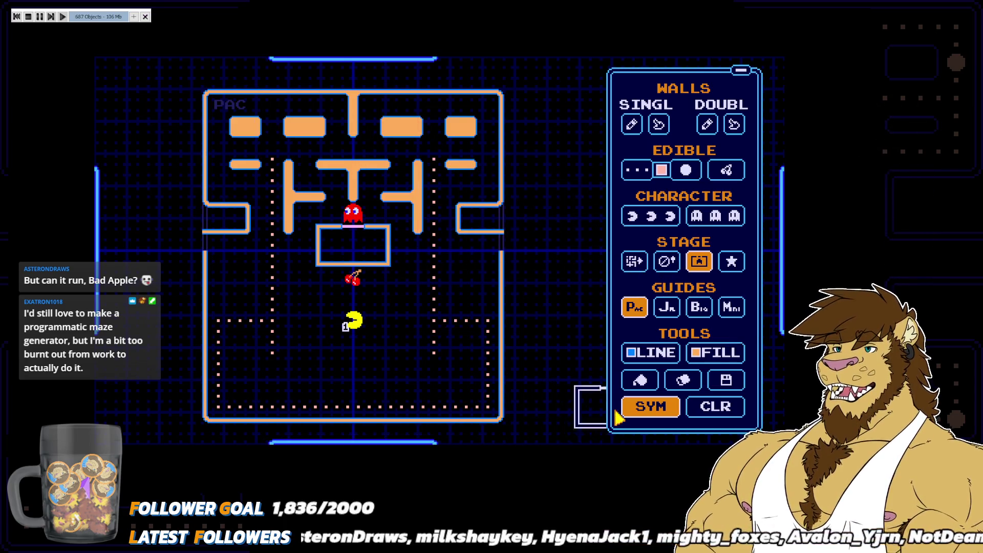
{"action": "left_click", "coordinate": [778, 227]}
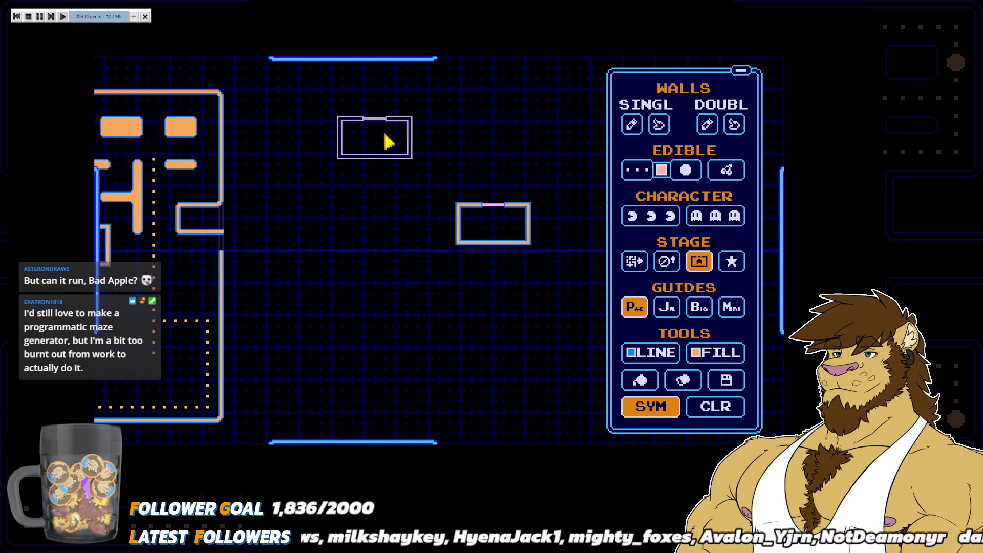
{"action": "left_click", "coordinate": [332, 63]}
{"action": "left_click", "coordinate": [337, 67]}
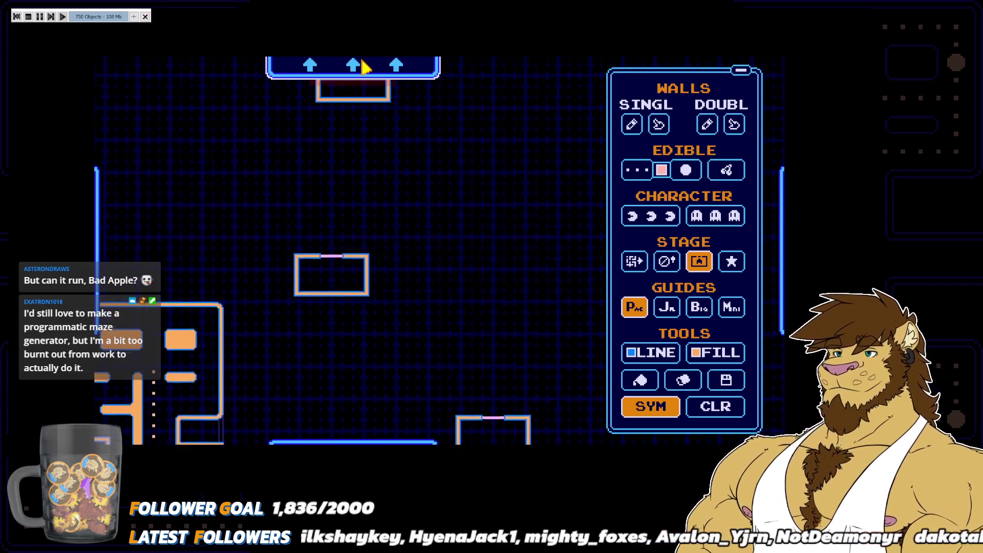
{"action": "left_click", "coordinate": [353, 65]}
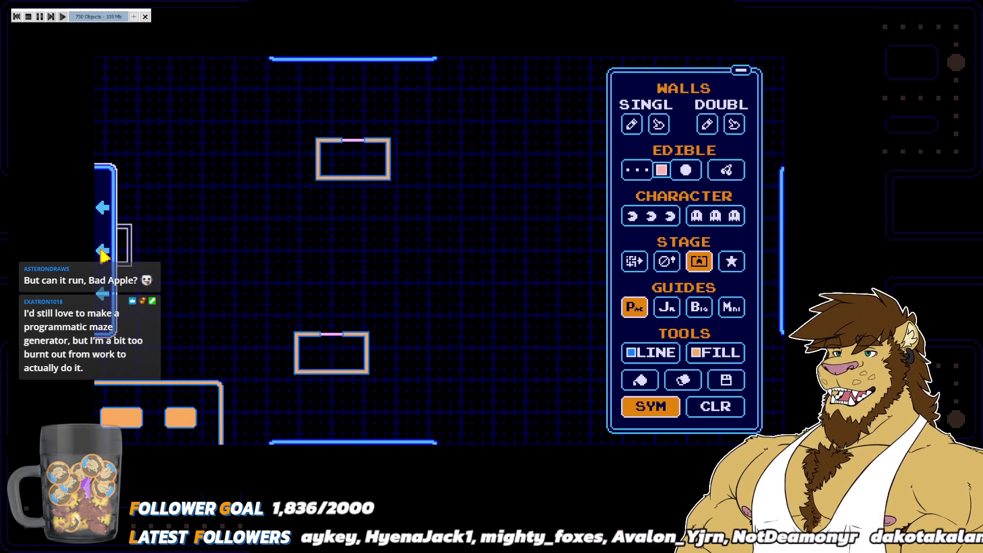
{"action": "left_click", "coordinate": [103, 251]}
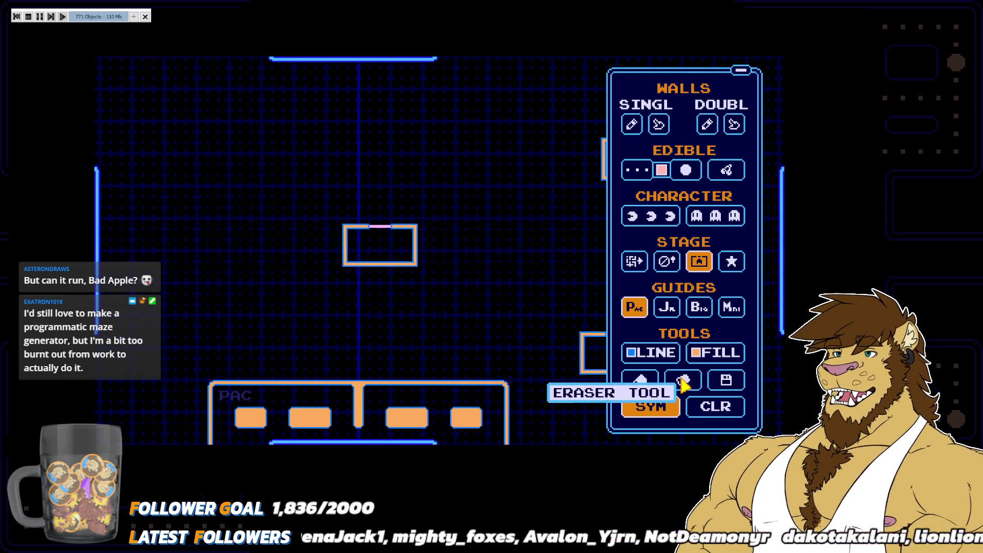
Toggle the Jr. Pac-Man guide, then choose the Big maze guide and request its template
{"action": "scroll", "coordinate": [435, 307], "scroll_direction": "down", "scroll_amount": 5}
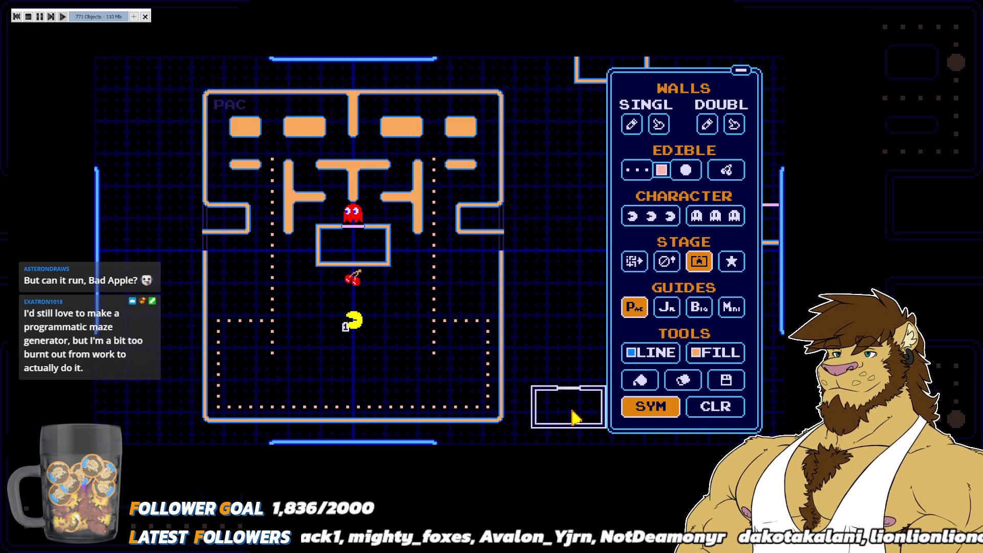
{"action": "left_click", "coordinate": [666, 310]}
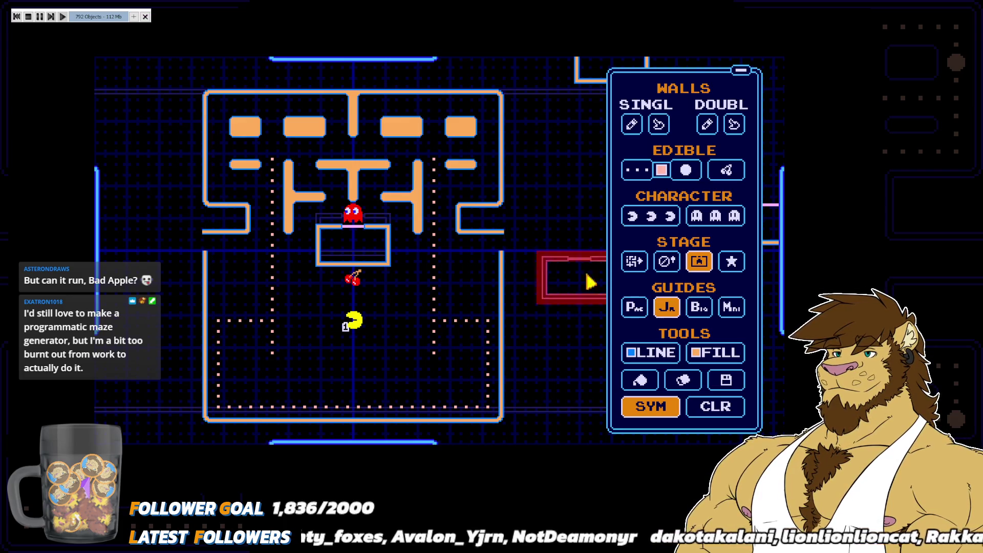
{"action": "left_click", "coordinate": [666, 307]}
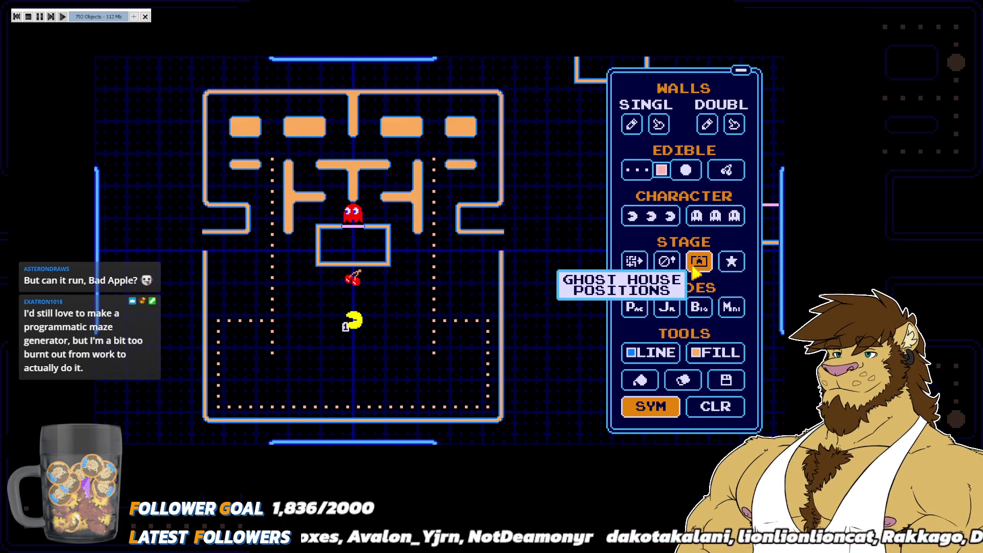
{"action": "left_click", "coordinate": [668, 311]}
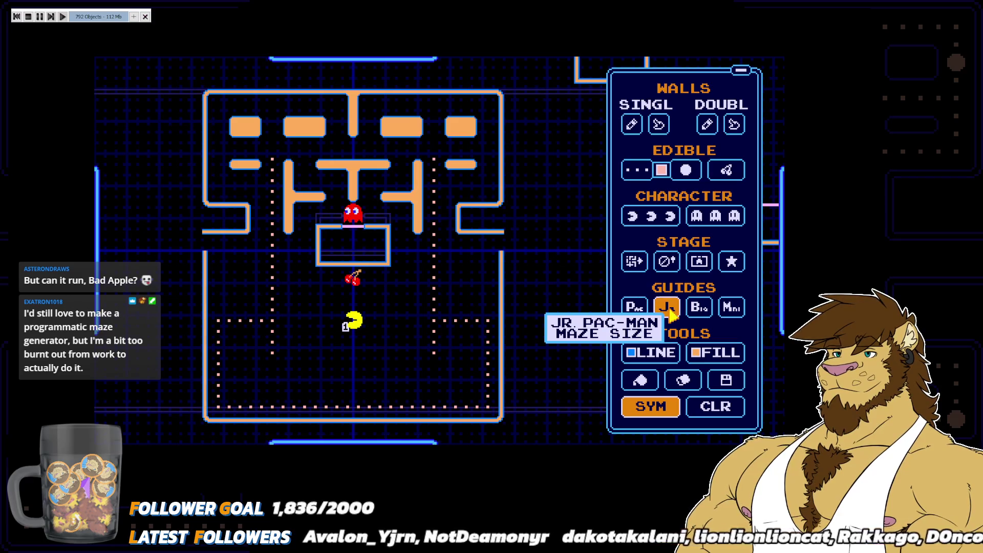
{"action": "left_click", "coordinate": [705, 313]}
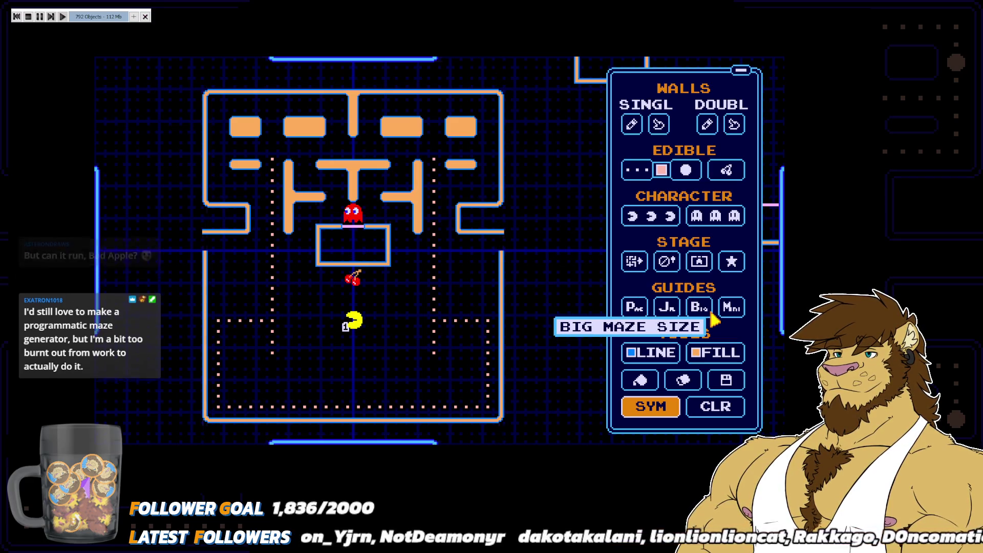
{"action": "left_click", "coordinate": [706, 315]}
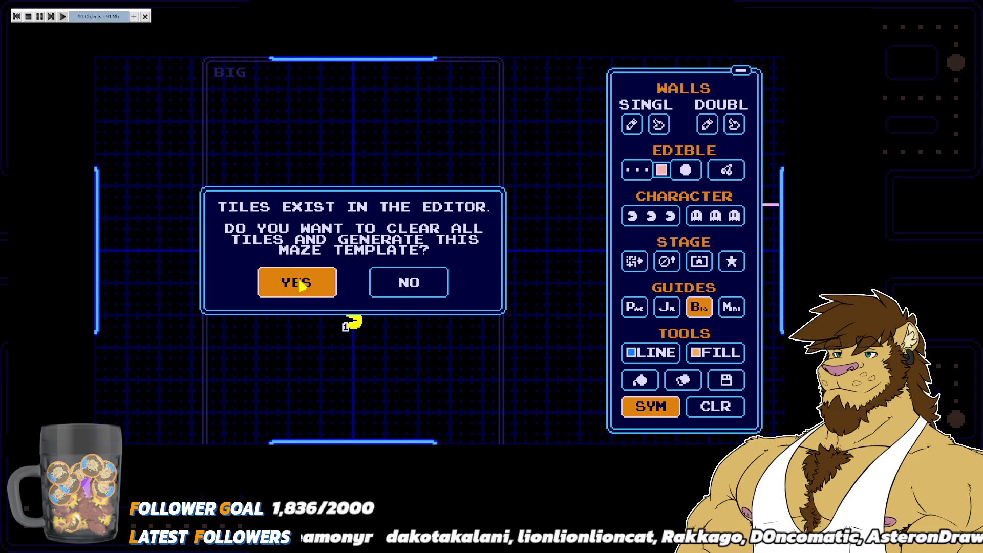
Confirm the Big template, generate the PAC-size maze template, and stop the test run
{"action": "left_click", "coordinate": [386, 284]}
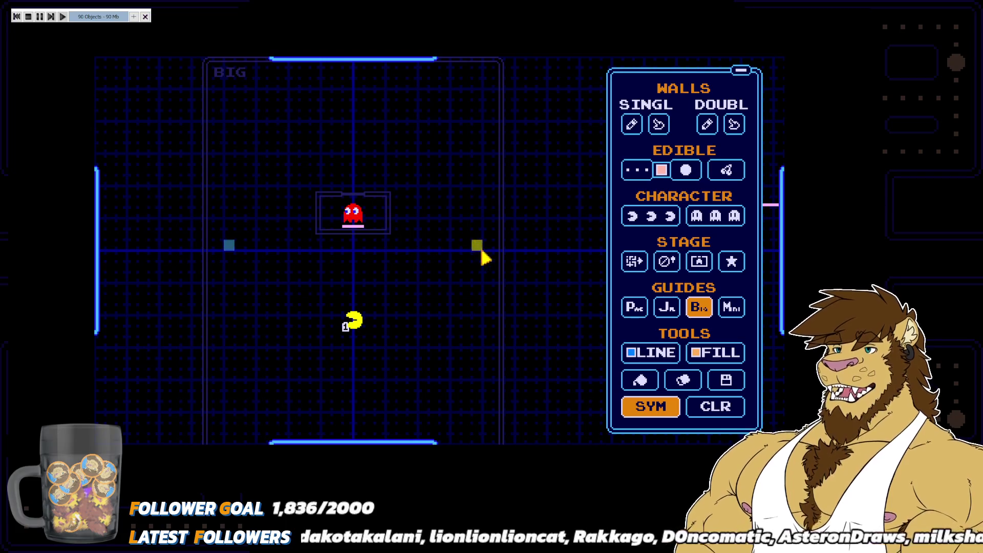
{"action": "left_click", "coordinate": [635, 313]}
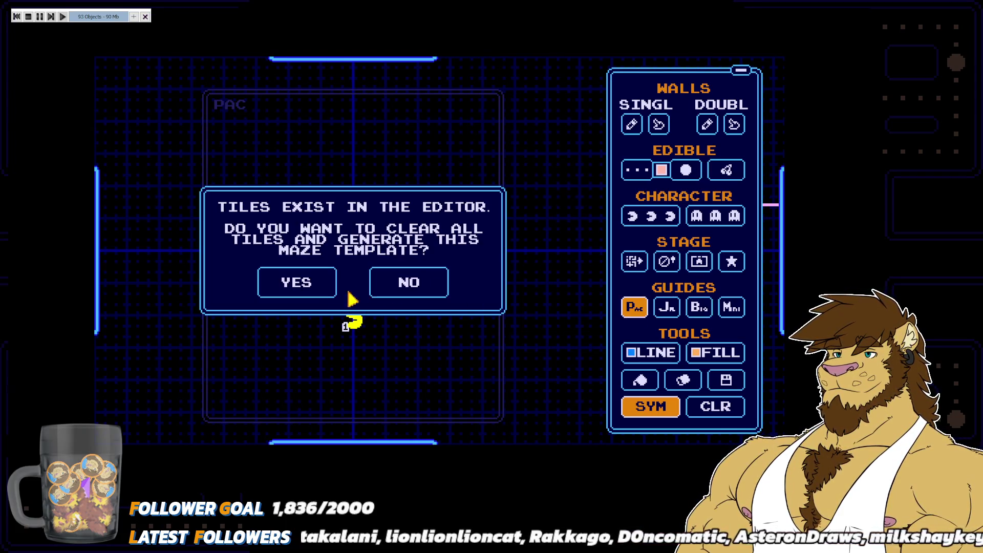
{"action": "left_click", "coordinate": [311, 290]}
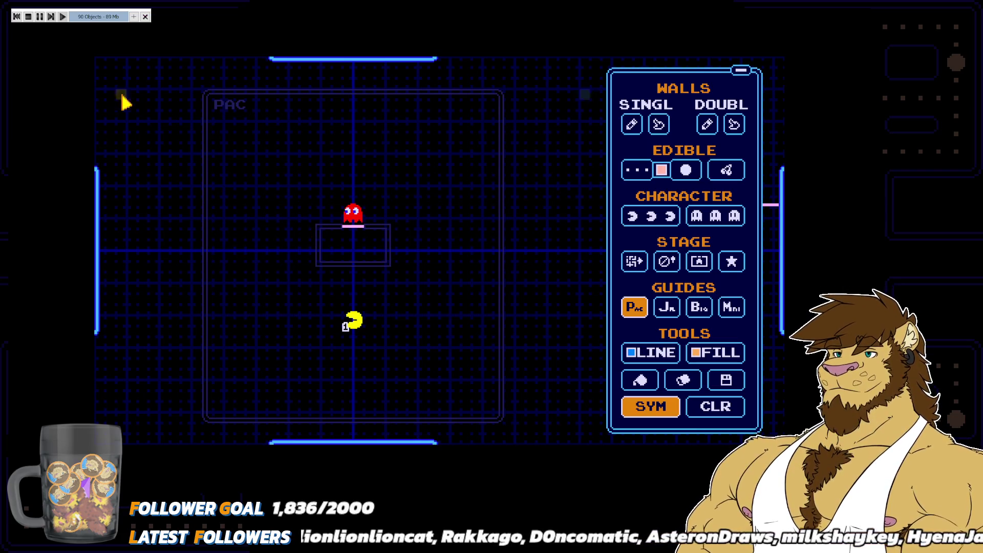
{"action": "left_click", "coordinate": [27, 17]}
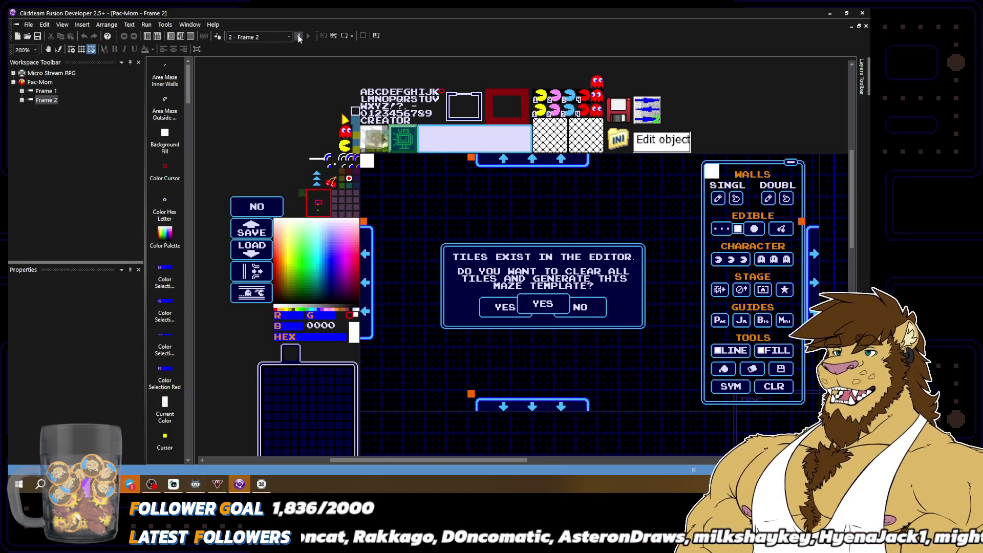
Select Frame 1 and play it, steering Pac-Man through the lower-left corridors and bottom row
{"action": "left_click", "coordinate": [299, 37]}
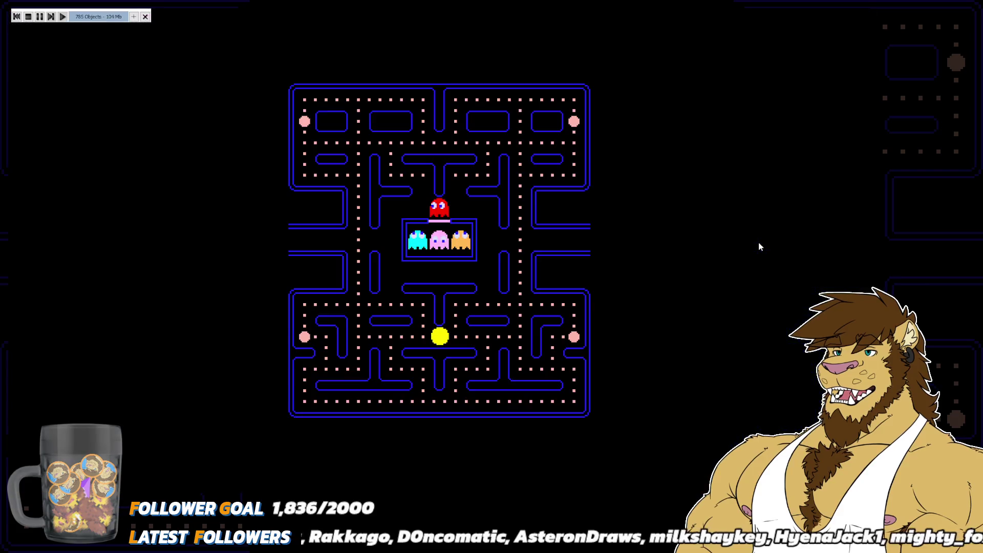
{"action": "key", "text": "Left"}
{"action": "key", "text": "Up"}
{"action": "key", "text": "Left"}
{"action": "key", "text": "Down"}
{"action": "key", "text": "Right"}
{"action": "key", "text": "Left"}
{"action": "key", "text": "Down"}
{"action": "key", "text": "Right"}
{"action": "key", "text": "Down"}
{"action": "key", "text": "Right"}
{"action": "key", "text": "Up"}
{"action": "key", "text": "Right"}
{"action": "key", "text": "Up"}
{"action": "key", "text": "Right"}
Guide Pac-Man across the upper rows onto the power pellet, then end the test run
{"action": "key", "text": "Left"}
{"action": "key", "text": "Up"}
{"action": "key", "text": "Right"}
{"action": "key", "text": "Down"}
{"action": "key", "text": "Left"}
{"action": "key", "text": "Right"}
{"action": "key", "text": "Down"}
{"action": "key", "text": "Right"}
{"action": "key", "text": "Up"}
{"action": "key", "text": "Right"}
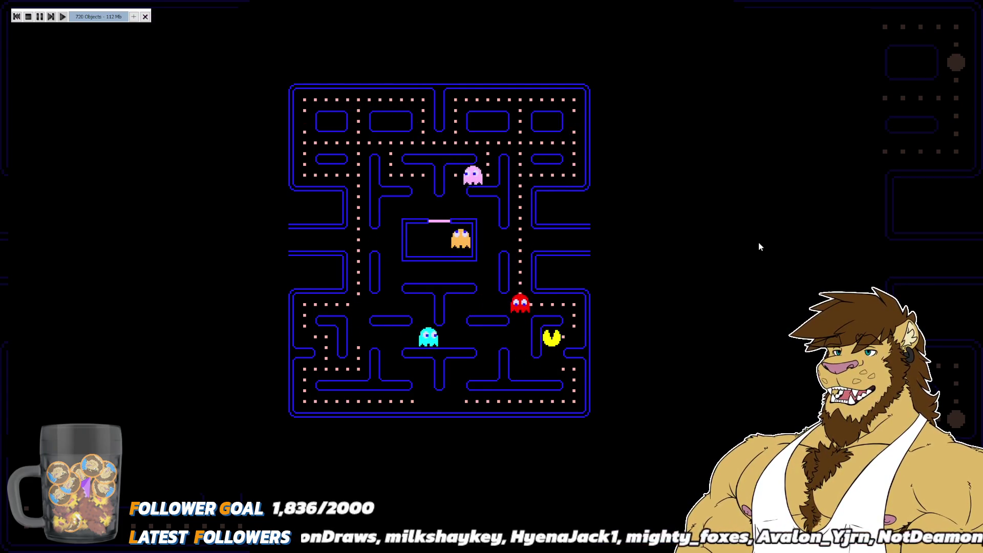
{"action": "key", "text": "Up"}
{"action": "key", "text": "Left"}
{"action": "key", "text": "Up"}
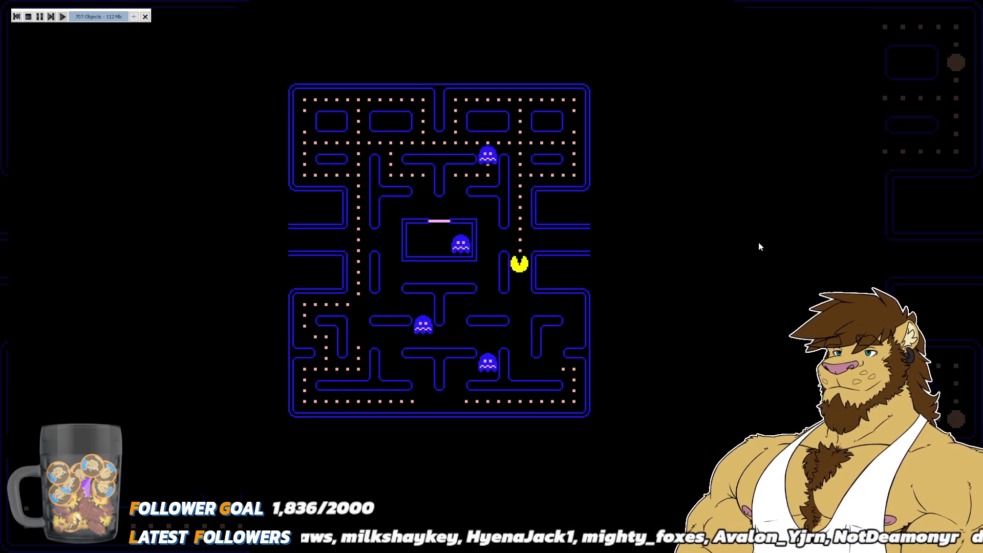
{"action": "key", "text": "Escape"}
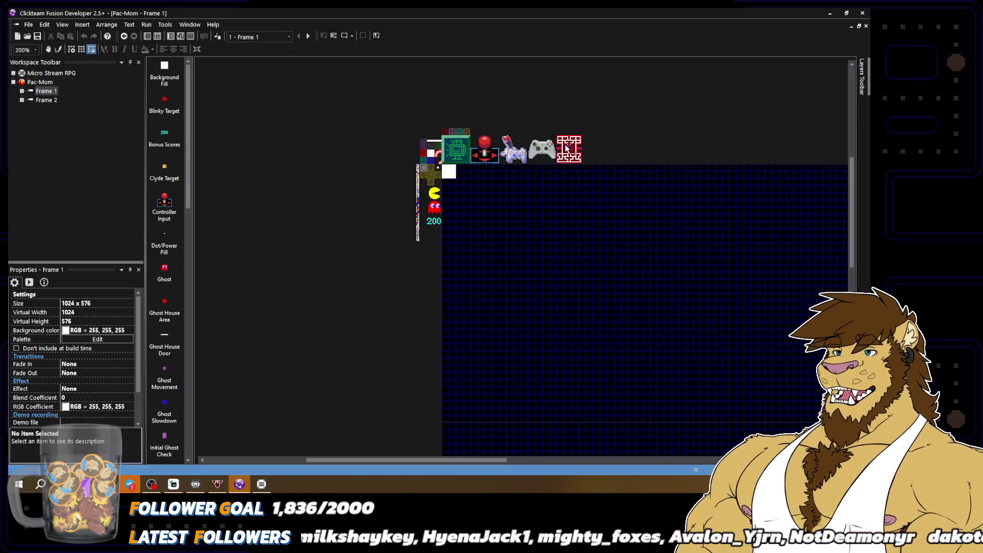
Open the Stages object's animation and review the maze images in frames 2 through 11
{"action": "double_click", "coordinate": [565, 149]}
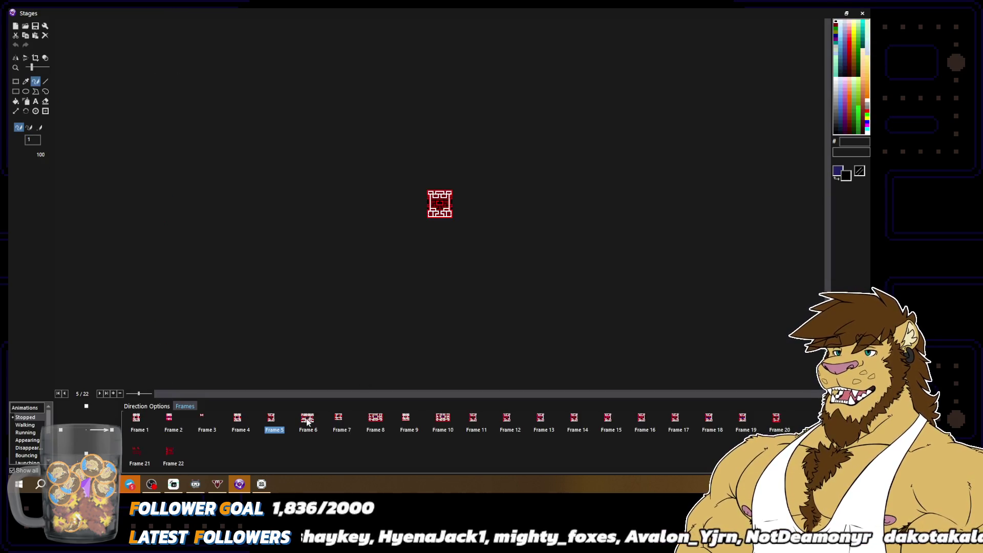
{"action": "left_click", "coordinate": [308, 420]}
{"action": "scroll", "coordinate": [466, 290], "scroll_direction": "up", "scroll_amount": 2}
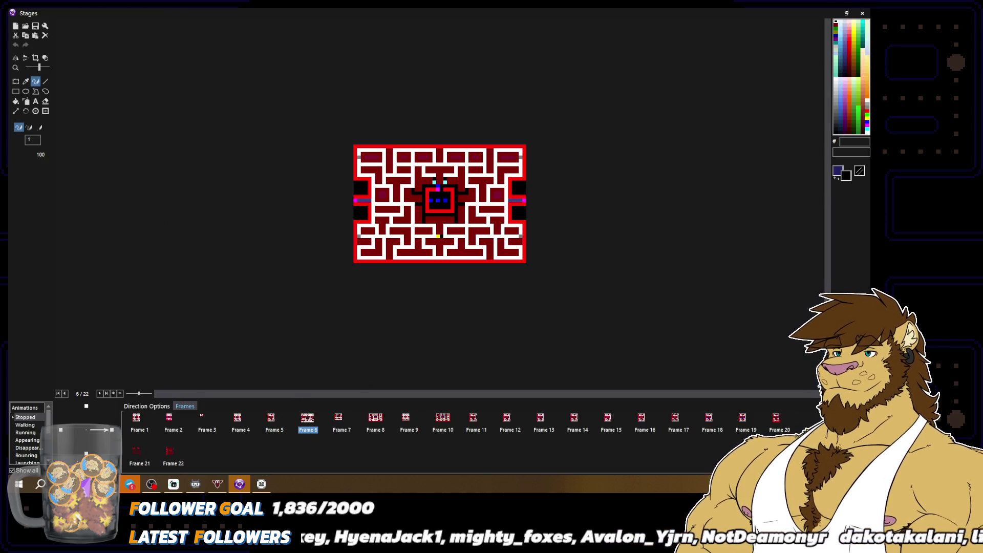
{"action": "left_click", "coordinate": [275, 426]}
{"action": "left_click", "coordinate": [231, 424]}
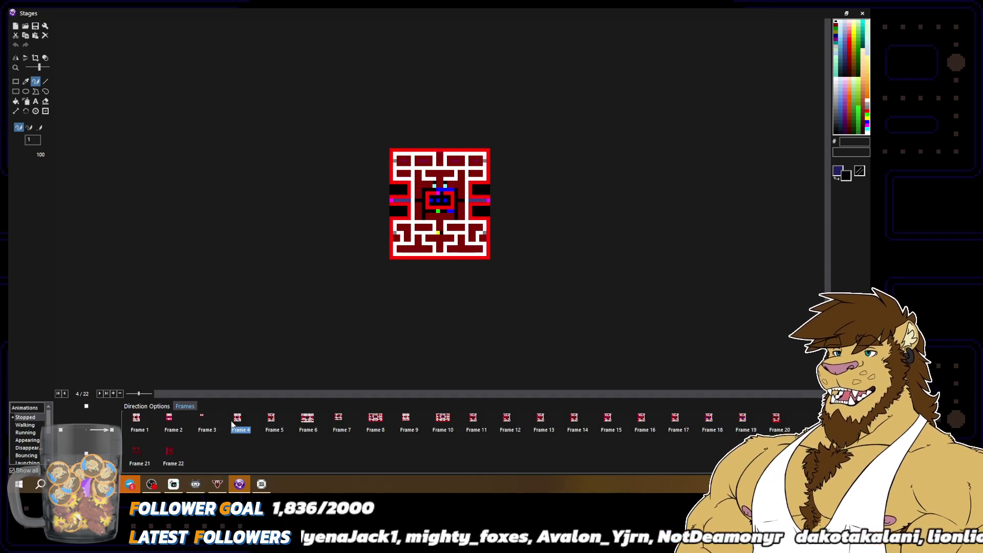
{"action": "left_click", "coordinate": [212, 426]}
{"action": "left_click", "coordinate": [185, 425]}
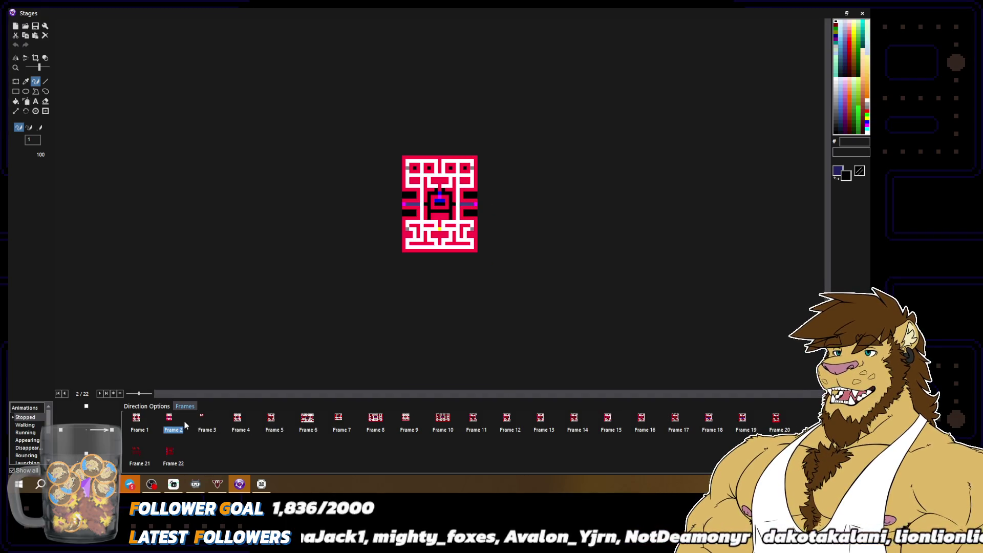
{"action": "left_click", "coordinate": [378, 421]}
{"action": "left_click", "coordinate": [405, 425]}
{"action": "left_click", "coordinate": [441, 425]}
{"action": "left_click", "coordinate": [487, 425]}
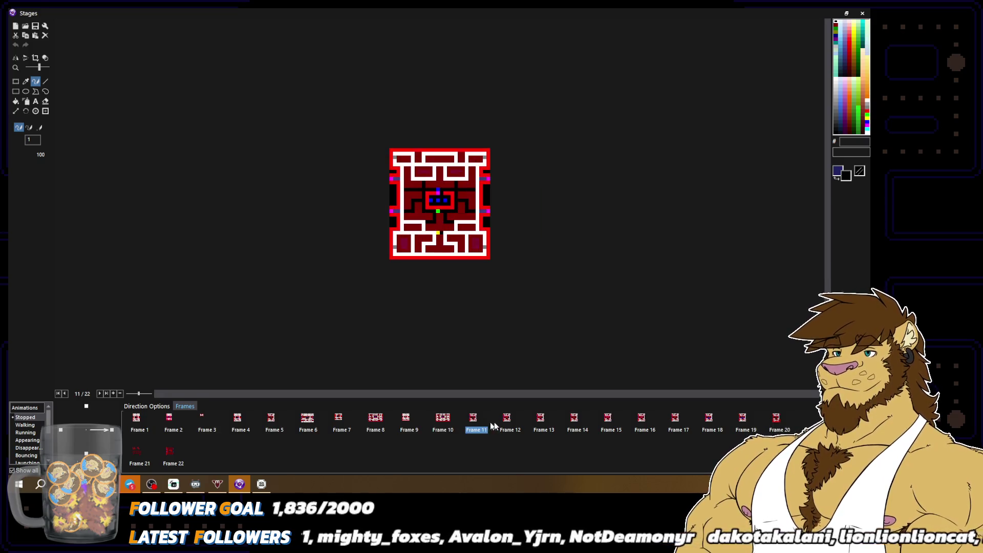
Move the three-ghost-house maze from frame 12 to frame 2 and close the image editor
{"action": "left_click", "coordinate": [511, 423]}
{"action": "left_click", "coordinate": [548, 428]}
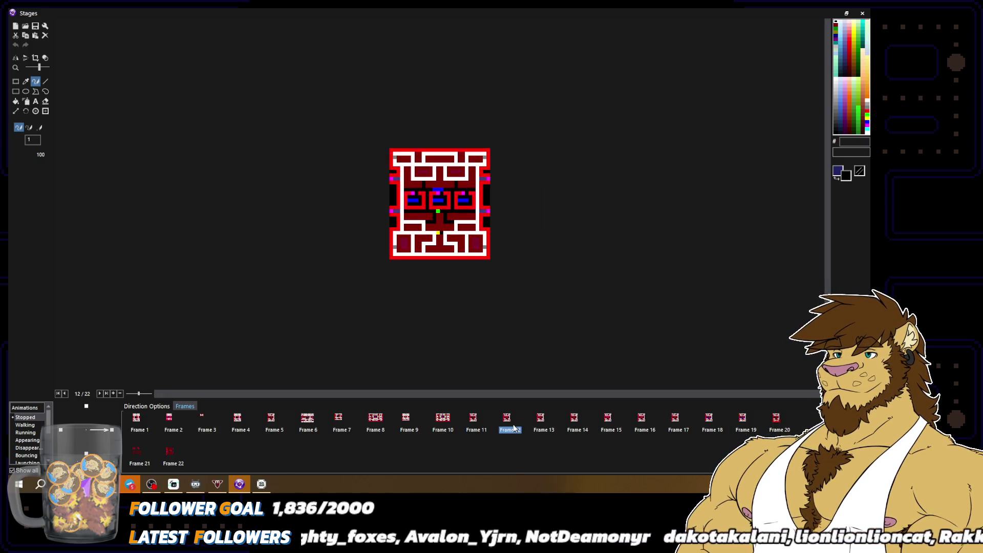
{"action": "left_click_drag", "start_coordinate": [170, 421], "coordinate": [146, 421]}
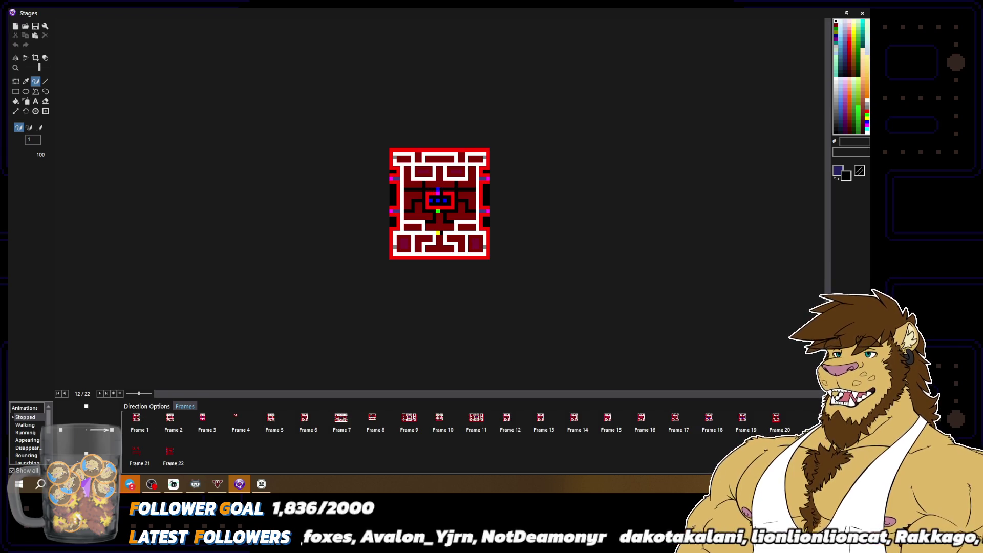
{"action": "key", "text": "Return"}
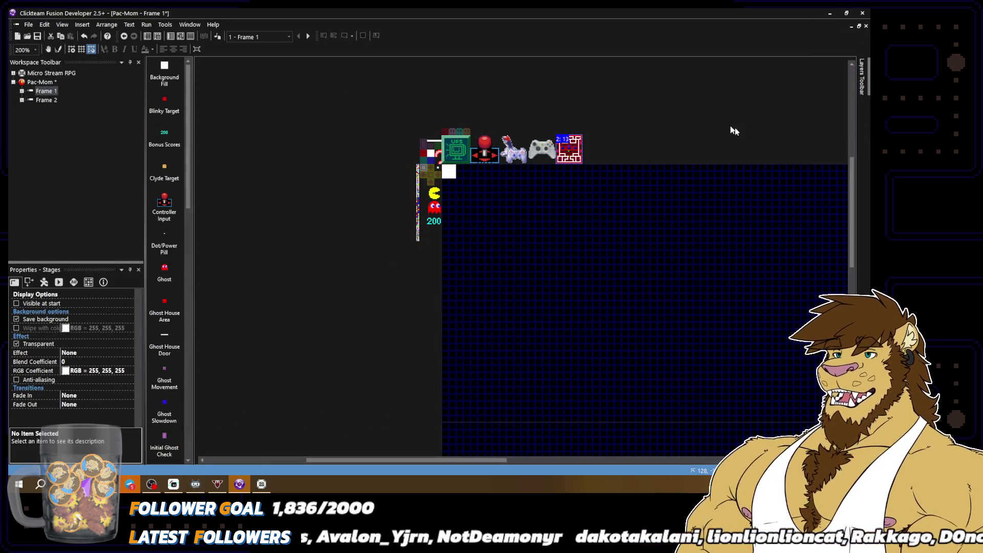
Test-run the game with F7 and steer Pac-Man through the three-ghost-house maze's lower rows eating dots
{"action": "key", "text": "F7"}
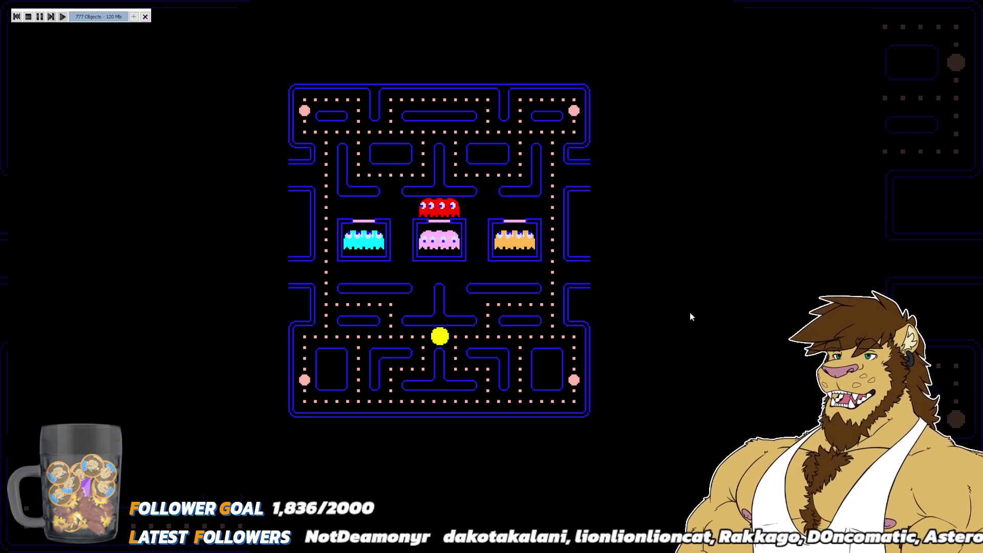
{"action": "key", "text": "Up"}
{"action": "key", "text": "Left"}
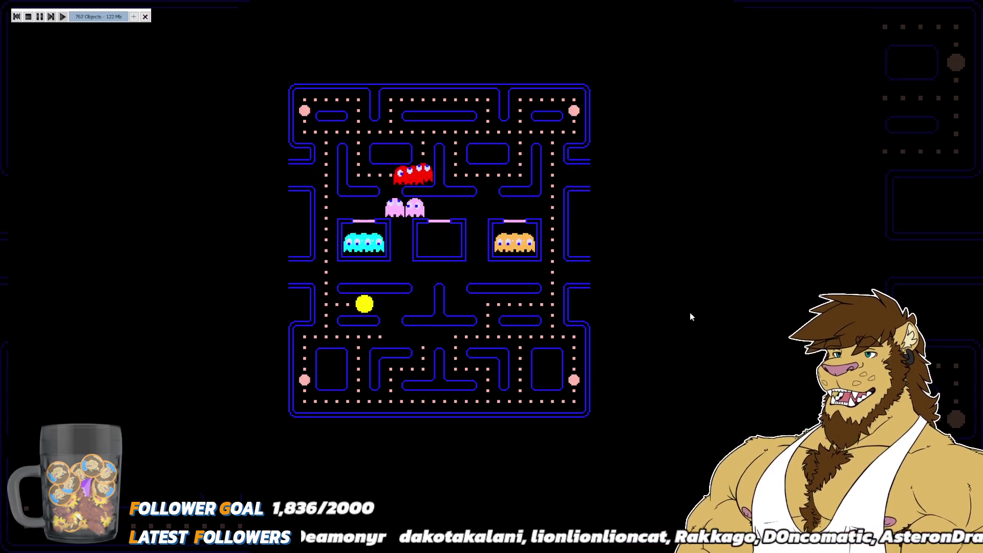
{"action": "key", "text": "Right"}
{"action": "key", "text": "Left"}
{"action": "key", "text": "Down"}
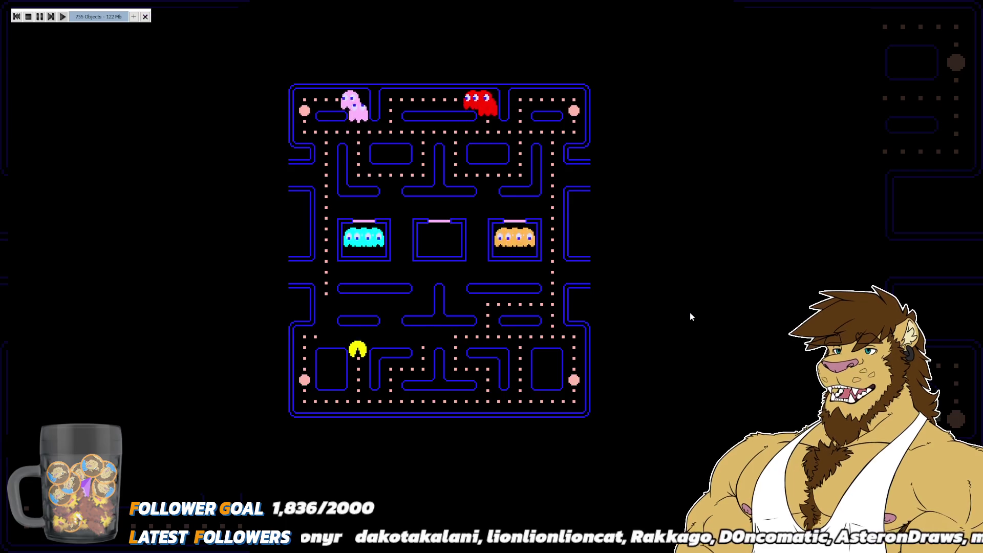
{"action": "key", "text": "Right"}
{"action": "key", "text": "Up"}
{"action": "key", "text": "Right"}
{"action": "key", "text": "Up"}
{"action": "key", "text": "Right"}
{"action": "key", "text": "Down"}
{"action": "key", "text": "Right"}
{"action": "key", "text": "Down"}
{"action": "key", "text": "Right"}
Eat a power pellet in the bottom-left and chase the frightened blue ghosts along the bottom row
{"action": "key", "text": "Up"}
{"action": "key", "text": "Left"}
{"action": "key", "text": "Right"}
{"action": "key", "text": "Up"}
{"action": "key", "text": "Down"}
{"action": "key", "text": "Left"}
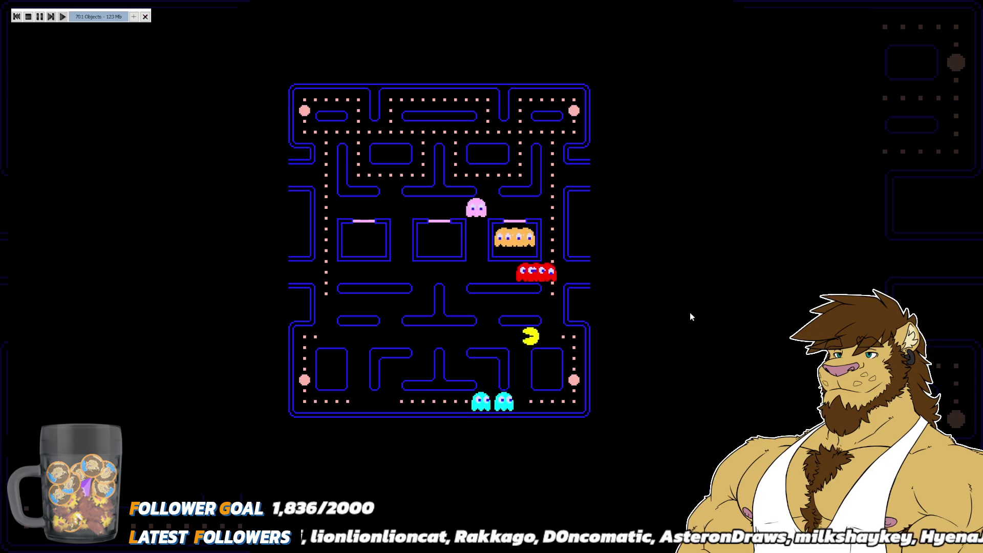
{"action": "key", "text": "Down"}
{"action": "key", "text": "Left"}
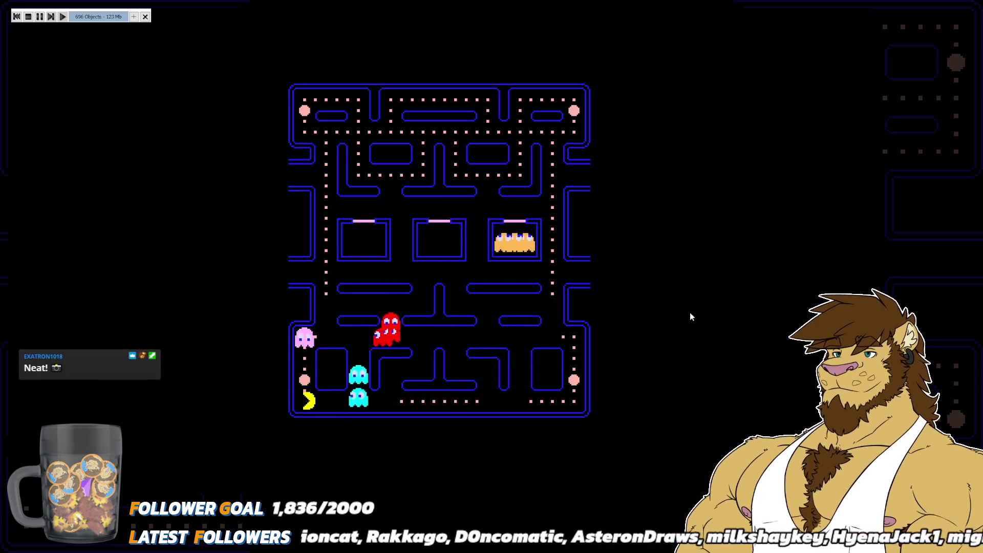
{"action": "key", "text": "Up"}
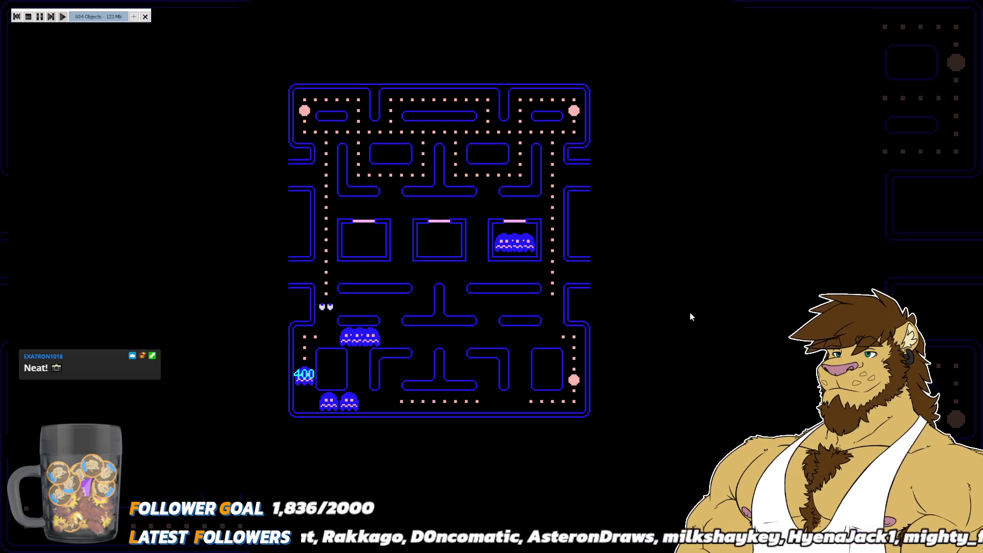
{"action": "key", "text": "Down"}
{"action": "key", "text": "Right"}
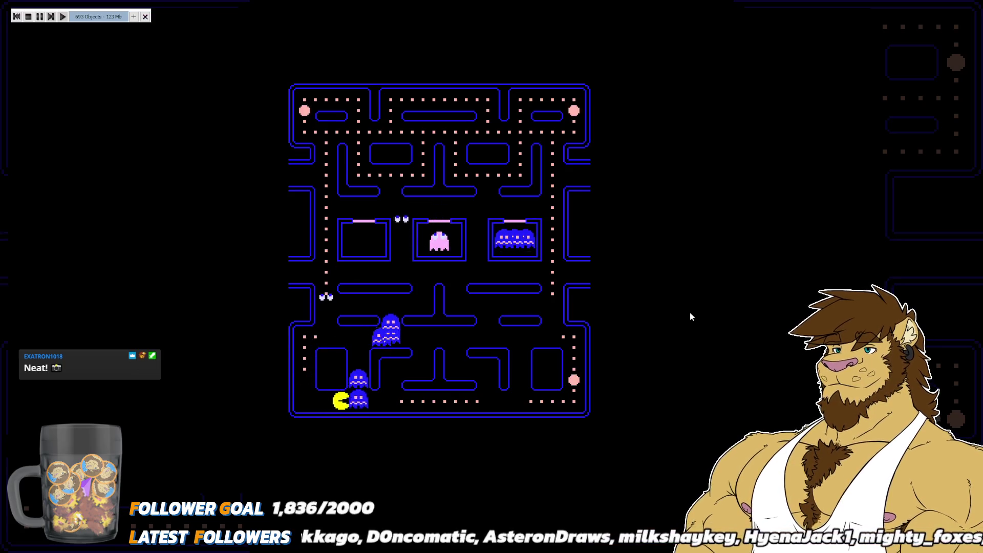
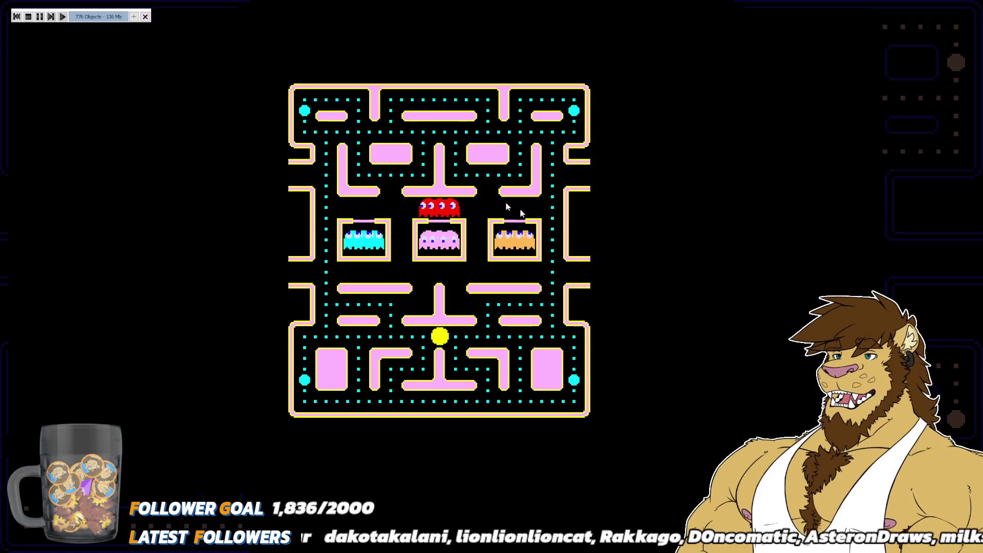
Stop the Pac-Mom test run and deselect the Ghost object
{"action": "left_click", "coordinate": [16, 16]}
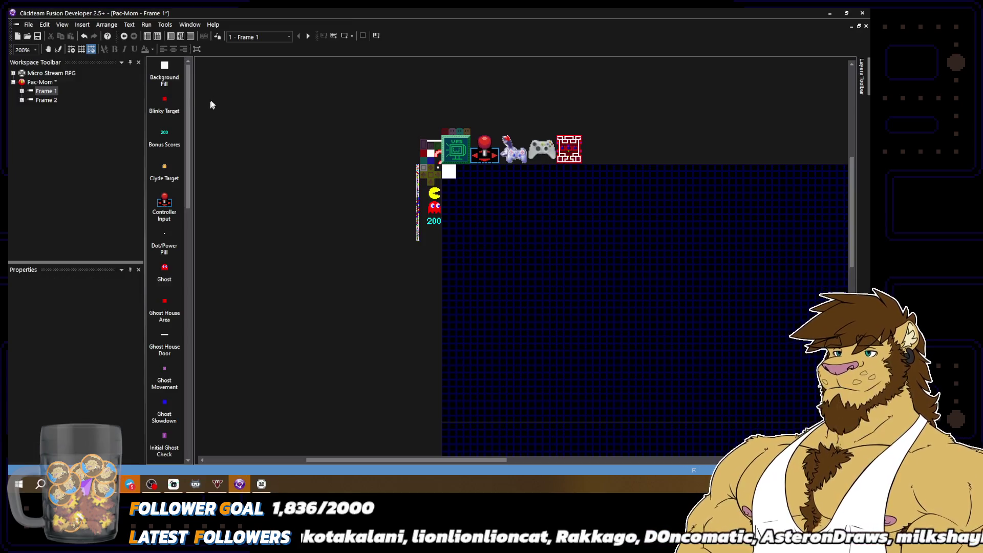
{"action": "left_click", "coordinate": [28, 25]}
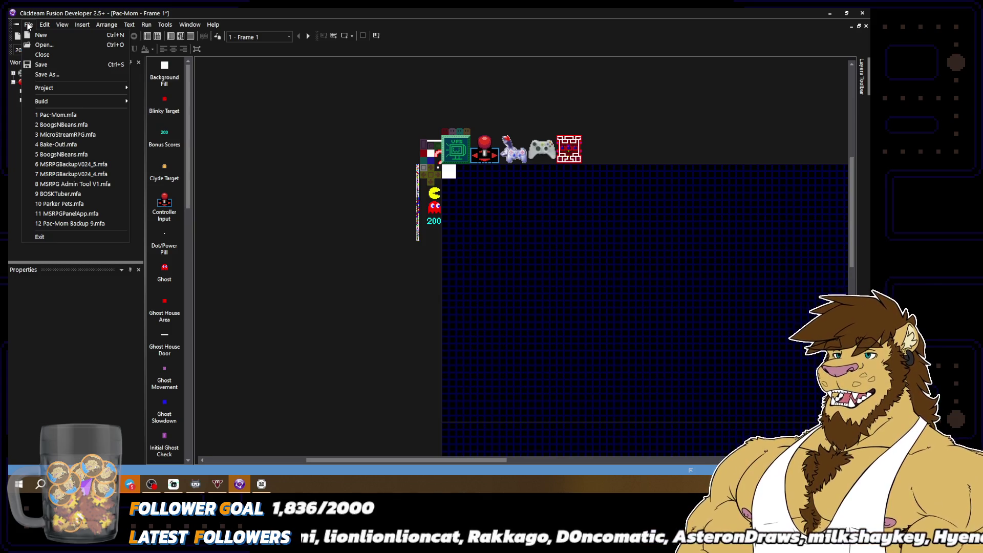
{"action": "left_click", "coordinate": [355, 261]}
{"action": "left_click", "coordinate": [434, 207]}
{"action": "left_click", "coordinate": [393, 333]}
Close the Pac-Mom project without saving changes
{"action": "left_click", "coordinate": [28, 24]}
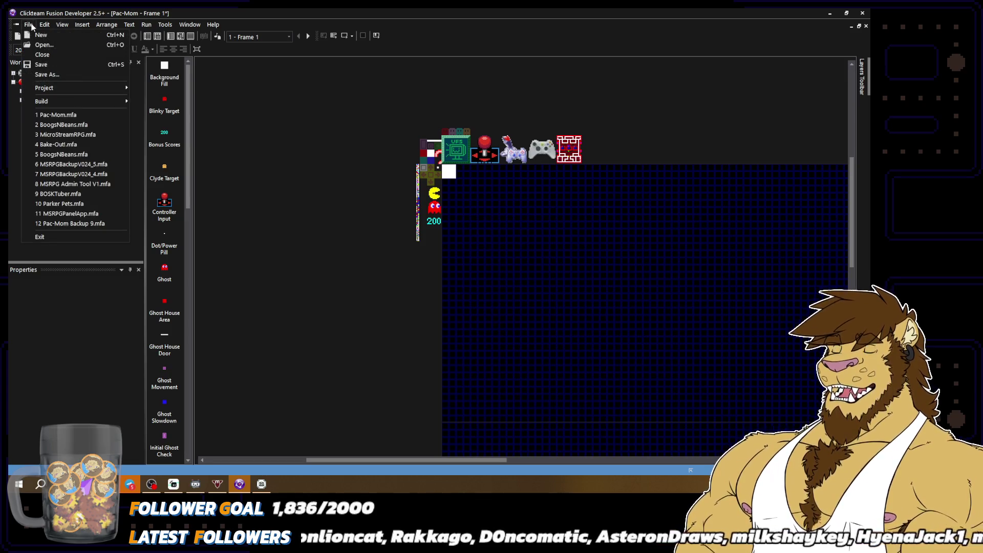
{"action": "left_click", "coordinate": [44, 56]}
{"action": "left_click", "coordinate": [441, 266]}
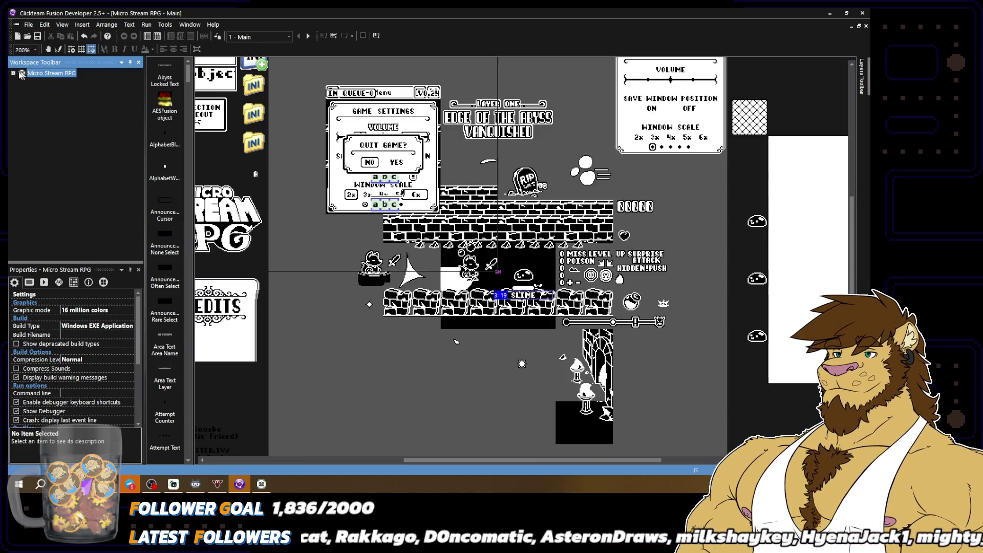
Expand the Micro Stream RPG project and open the SLIME monster-name image for editing
{"action": "left_click", "coordinate": [14, 73]}
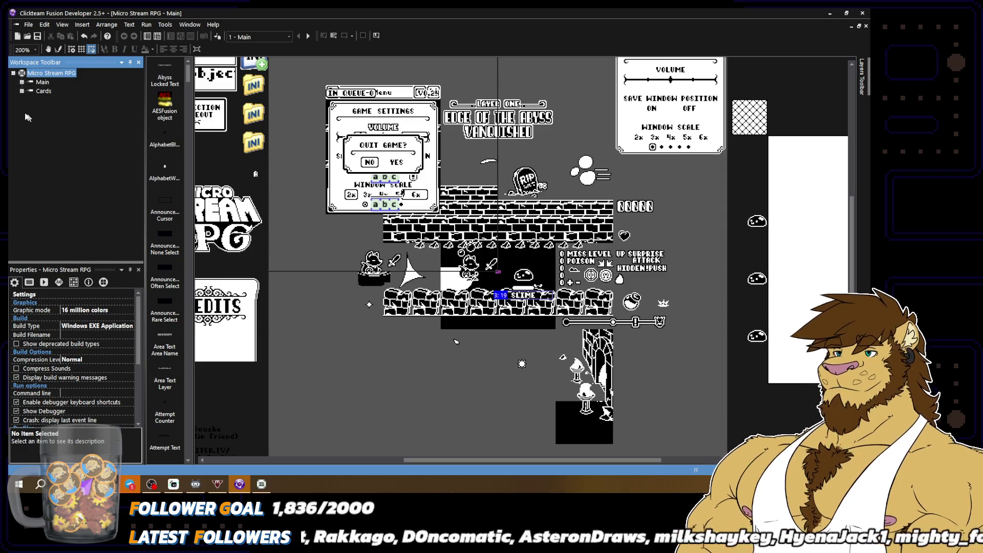
{"action": "left_click", "coordinate": [227, 155]}
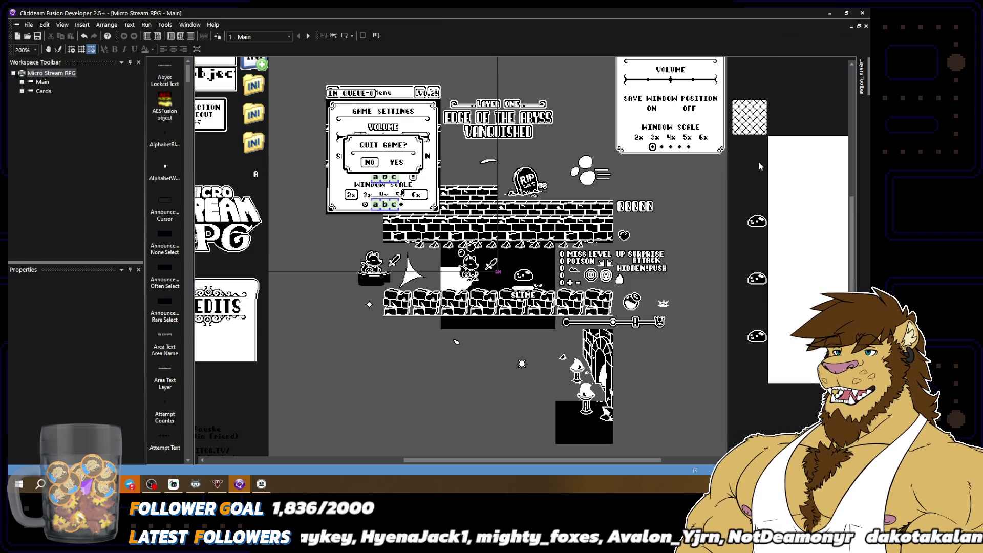
{"action": "double_click", "coordinate": [529, 298]}
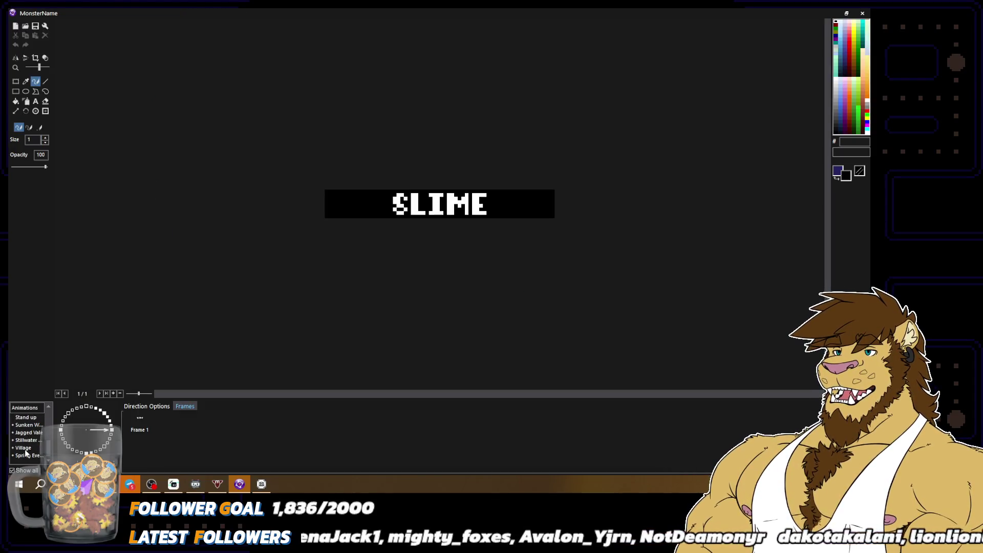
Show the Stillwater animation's name image and paste the font sheet as a new frame
{"action": "left_click", "coordinate": [25, 439]}
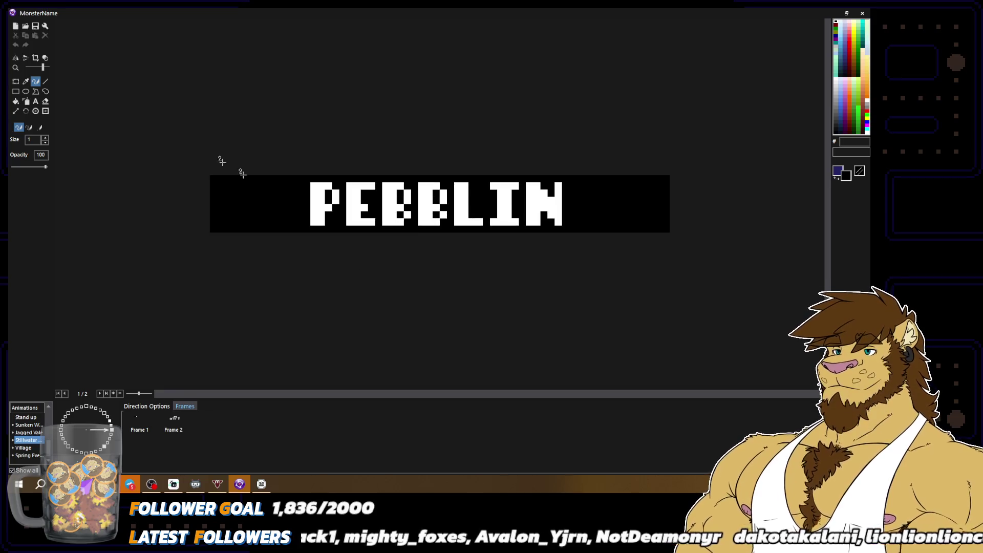
{"action": "left_click", "coordinate": [45, 58]}
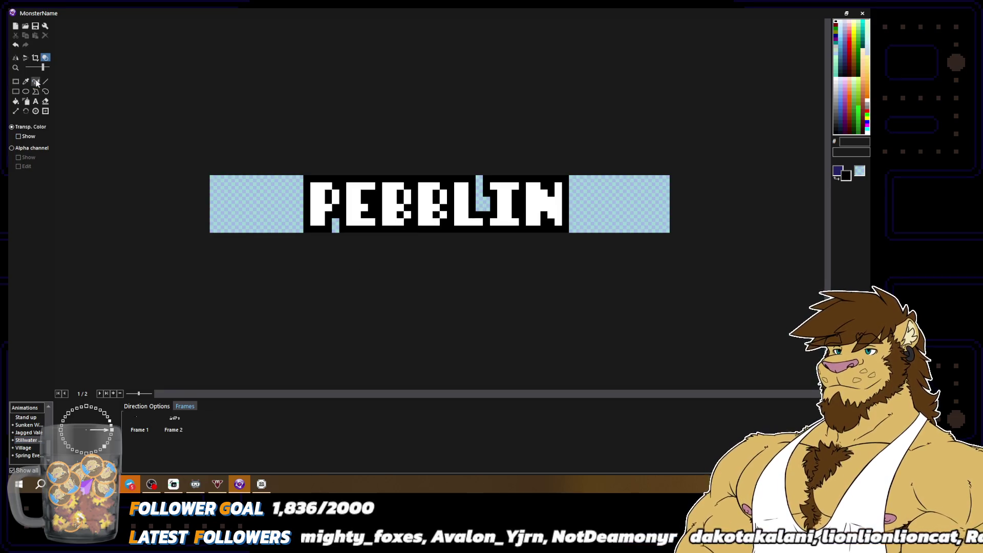
{"action": "left_click", "coordinate": [35, 80]}
{"action": "left_click", "coordinate": [155, 428]}
{"action": "key", "text": "ctrl+v"}
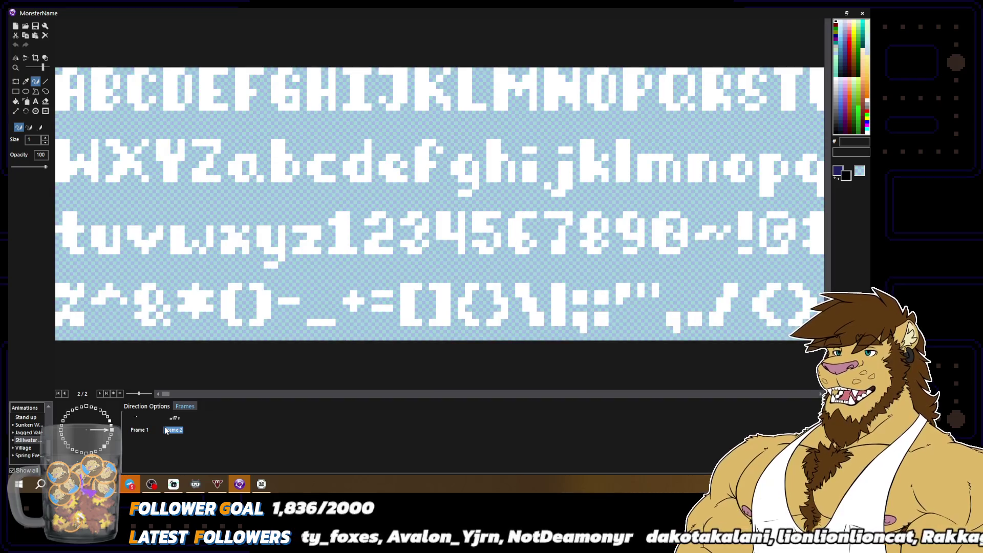
Go to Frame 3 and marquee-select the font sheet's bottom symbol row
{"action": "left_click", "coordinate": [109, 421]}
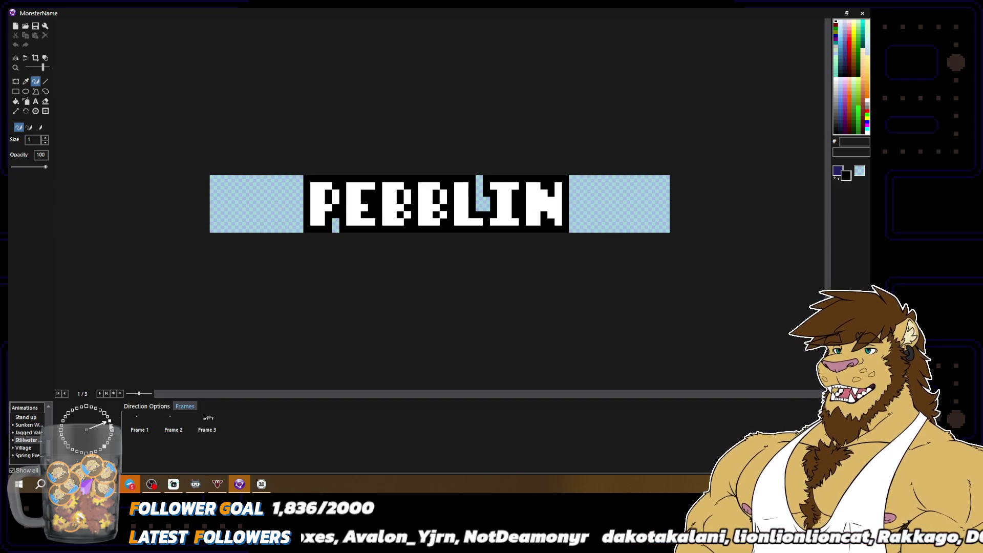
{"action": "left_click", "coordinate": [207, 428]}
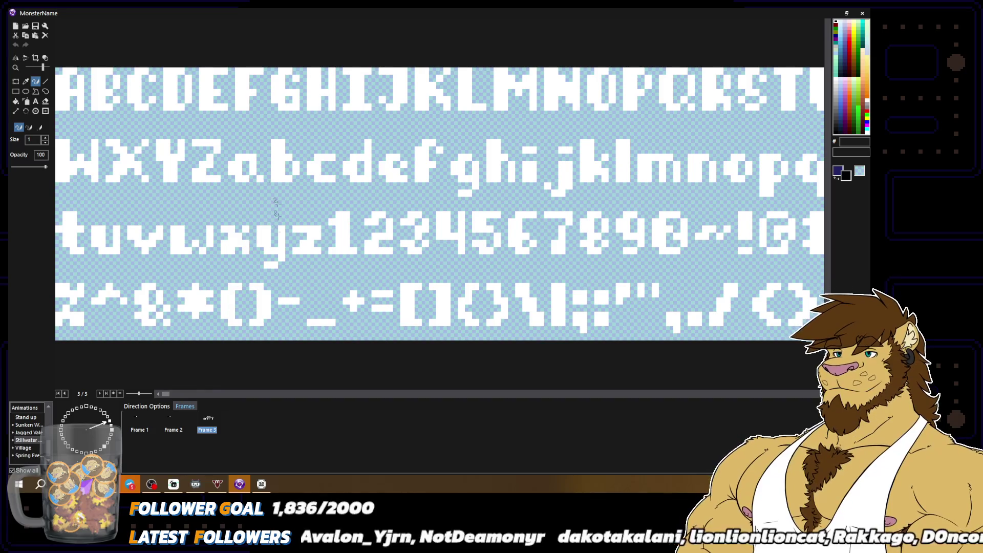
{"action": "left_click", "coordinate": [16, 80]}
{"action": "scroll", "coordinate": [205, 232], "scroll_direction": "down", "scroll_amount": 1}
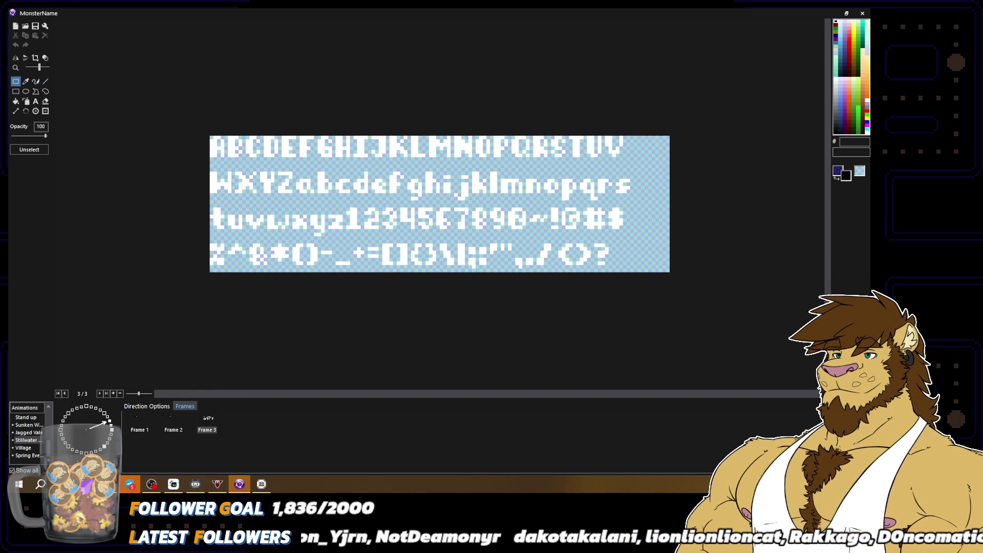
{"action": "left_click_drag", "start_coordinate": [204, 239], "coordinate": [676, 298]}
Erase the bottom symbol row and move the S, I and R glyphs down into it
{"action": "key", "text": "Delete"}
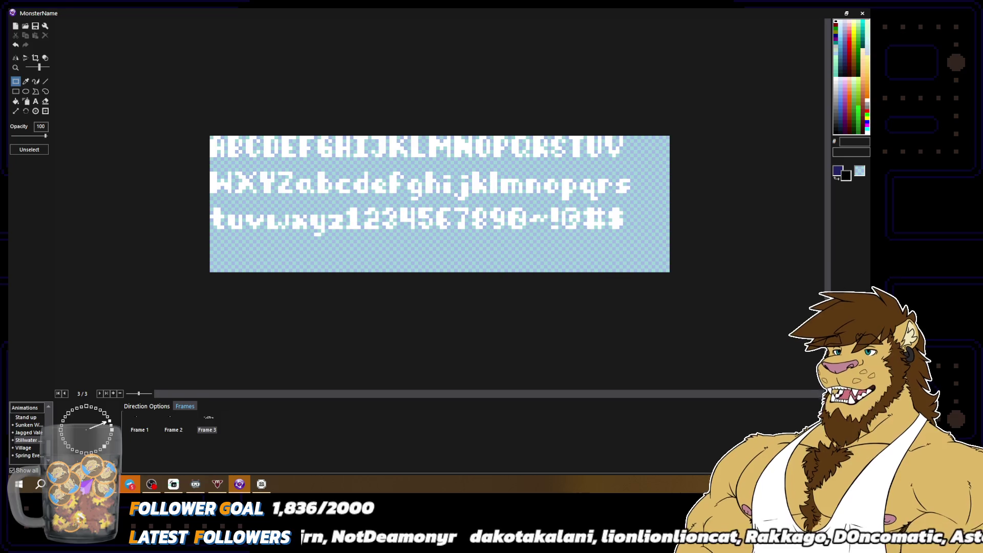
{"action": "mouse_move", "coordinate": [548, 133]}
{"action": "left_mouse_down"}
{"action": "mouse_move", "coordinate": [572, 163]}
{"action": "mouse_move", "coordinate": [382, 226]}
{"action": "mouse_move", "coordinate": [221, 260]}
{"action": "left_mouse_up"}
{"action": "left_click", "coordinate": [254, 178]}
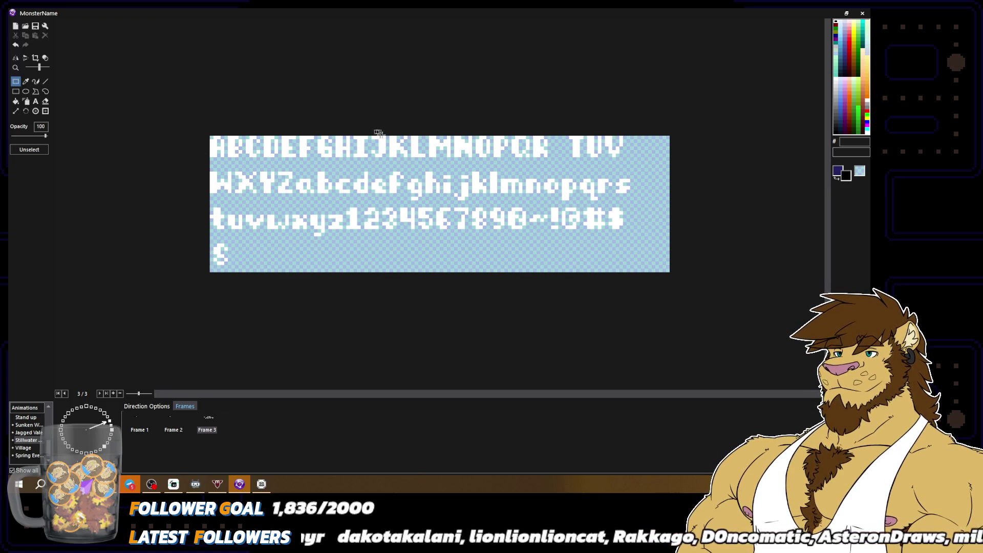
{"action": "mouse_move", "coordinate": [352, 133]}
{"action": "left_mouse_down"}
{"action": "mouse_move", "coordinate": [371, 163]}
{"action": "mouse_move", "coordinate": [239, 256]}
{"action": "left_mouse_up"}
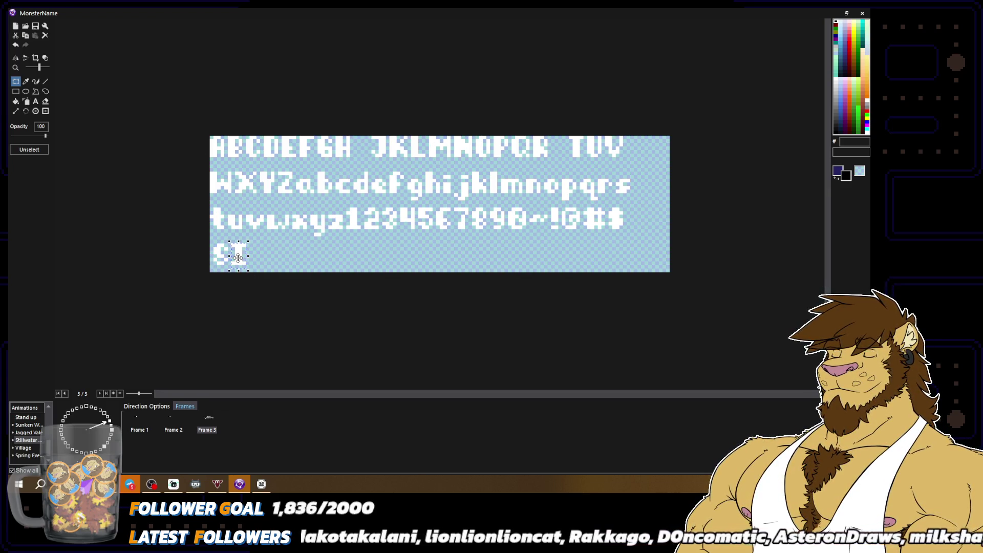
{"action": "left_click", "coordinate": [283, 259]}
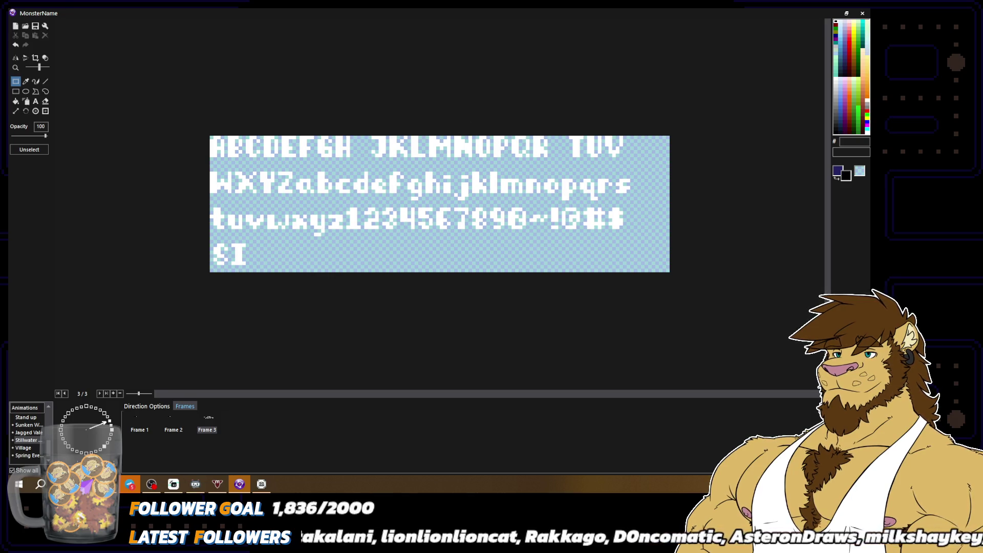
{"action": "mouse_move", "coordinate": [532, 132]}
{"action": "left_mouse_down"}
{"action": "mouse_move", "coordinate": [551, 160]}
{"action": "mouse_move", "coordinate": [249, 252]}
{"action": "mouse_move", "coordinate": [276, 254]}
{"action": "left_mouse_up"}
{"action": "left_click", "coordinate": [438, 143]}
Add the P, a copied I and the DE glyphs to spell SIR PIDER
{"action": "mouse_move", "coordinate": [491, 132]}
{"action": "left_mouse_down"}
{"action": "mouse_move", "coordinate": [511, 160]}
{"action": "mouse_move", "coordinate": [310, 254]}
{"action": "mouse_move", "coordinate": [294, 251]}
{"action": "left_mouse_up"}
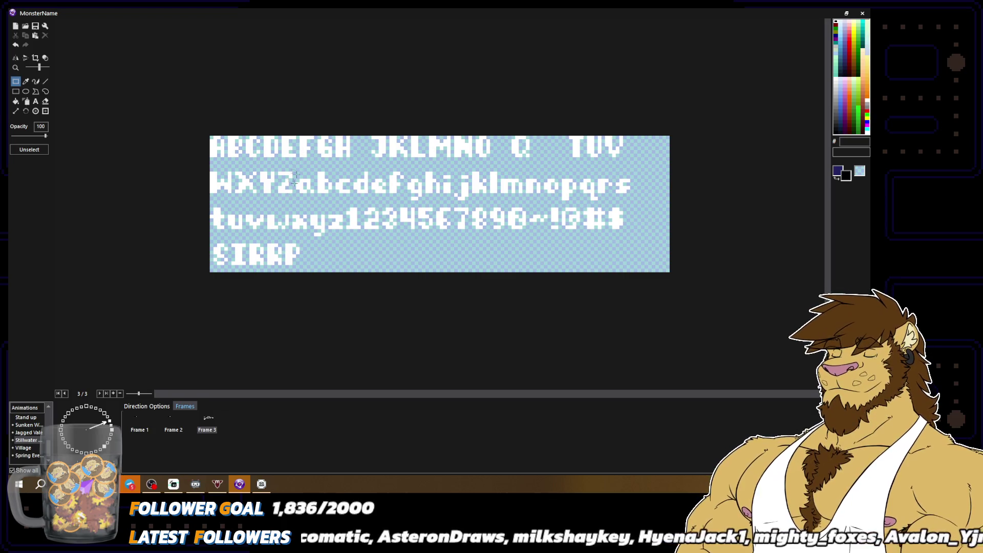
{"action": "left_click_drag", "start_coordinate": [228, 272], "coordinate": [251, 240]}
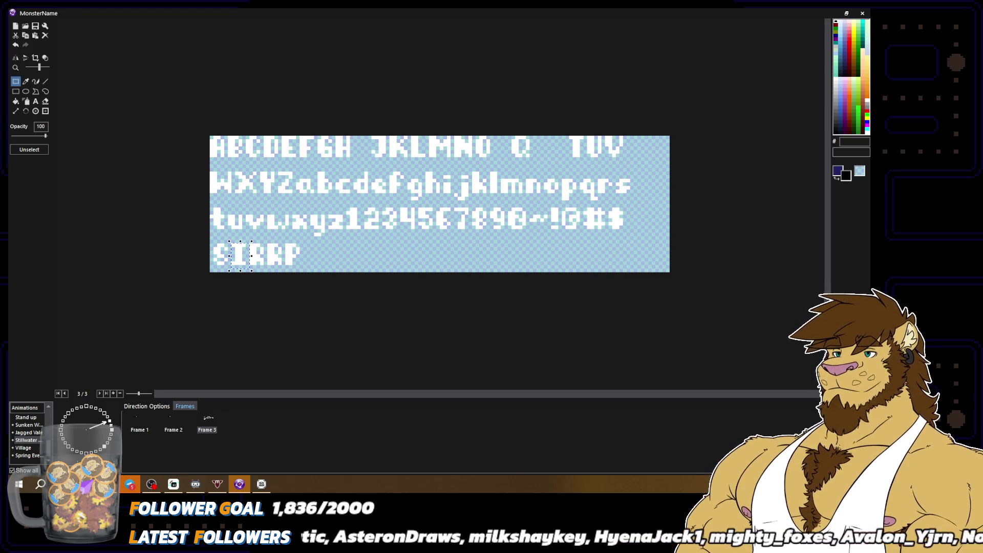
{"action": "key", "text": "ctrl+c"}
{"action": "key", "text": "ctrl+v"}
{"action": "left_click_drag", "start_coordinate": [213, 145], "coordinate": [307, 258]}
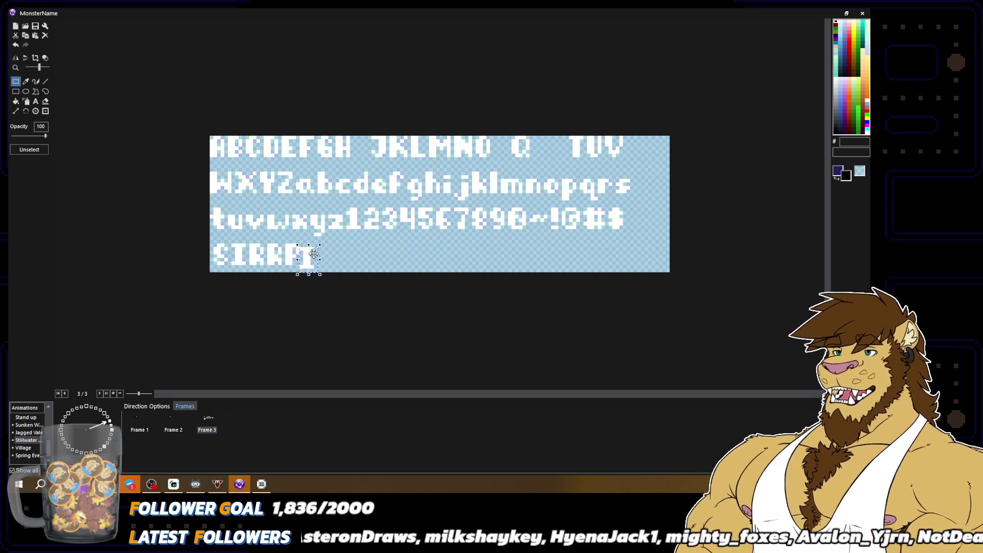
{"action": "left_click", "coordinate": [368, 256]}
{"action": "mouse_move", "coordinate": [260, 132]}
{"action": "left_mouse_down"}
{"action": "mouse_move", "coordinate": [305, 162]}
{"action": "mouse_move", "coordinate": [339, 221]}
{"action": "mouse_move", "coordinate": [339, 256]}
{"action": "left_mouse_up"}
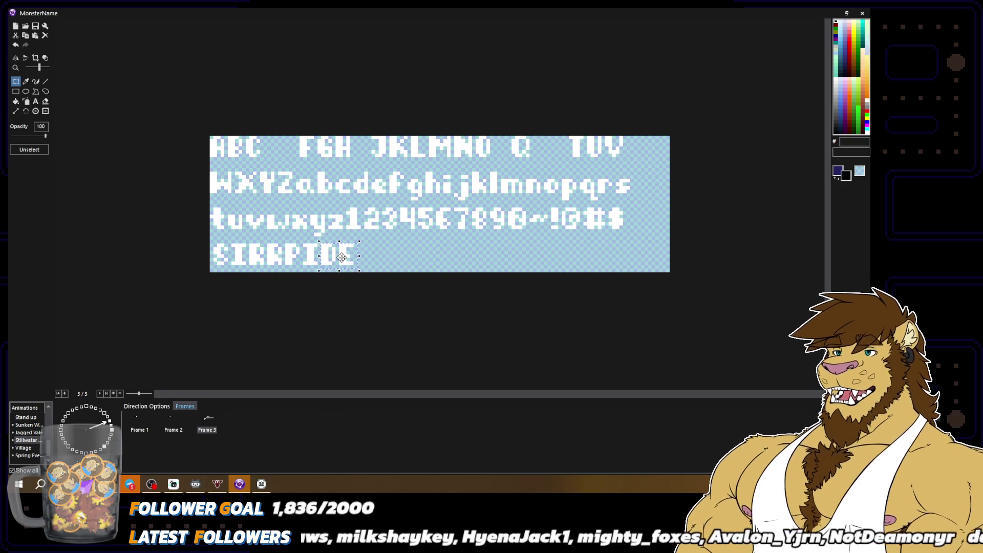
{"action": "left_click", "coordinate": [415, 258]}
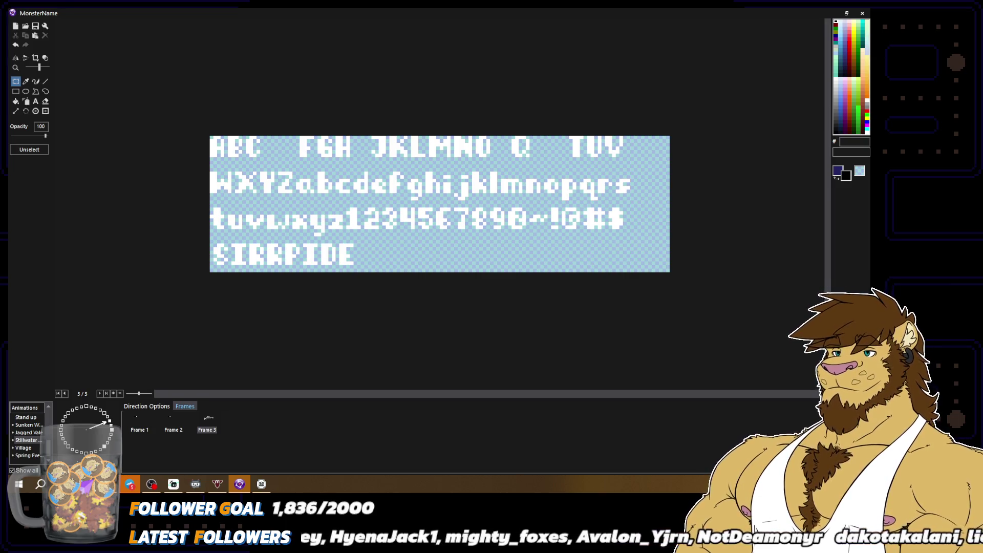
Select the completed SIR PIDER word on the bottom row
{"action": "key", "text": "alt+Tab"}
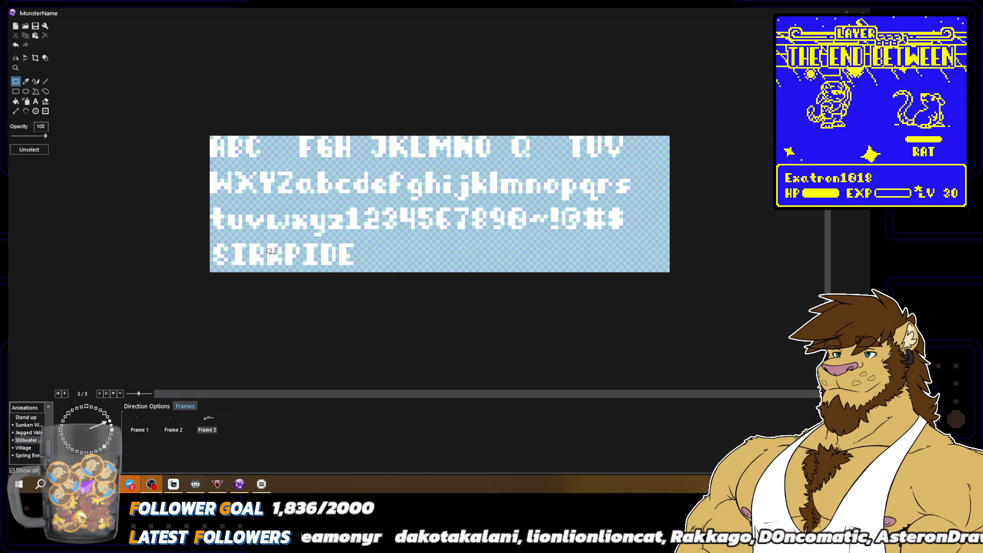
{"action": "mouse_move", "coordinate": [264, 238]}
{"action": "left_mouse_down"}
{"action": "mouse_move", "coordinate": [284, 270]}
{"action": "mouse_move", "coordinate": [368, 260]}
{"action": "left_mouse_up"}
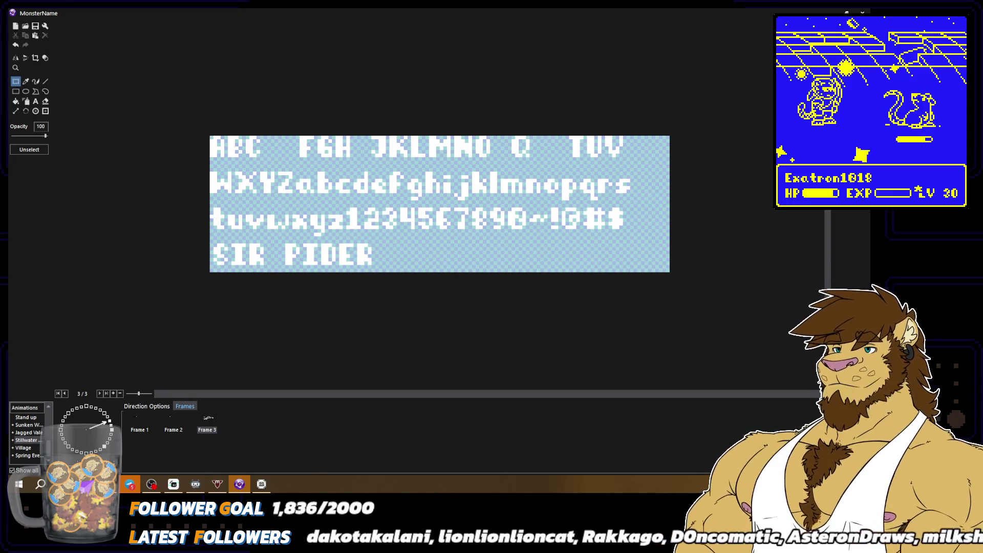
{"action": "mouse_move", "coordinate": [207, 240]}
{"action": "left_mouse_down"}
{"action": "mouse_move", "coordinate": [274, 260]}
{"action": "mouse_move", "coordinate": [372, 269]}
{"action": "left_mouse_up"}
{"action": "left_click", "coordinate": [248, 251]}
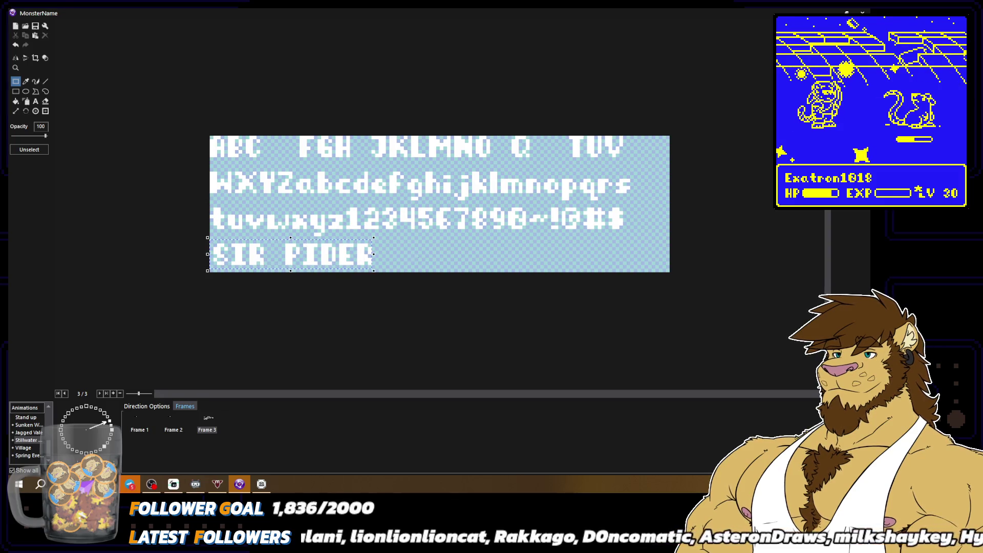
{"action": "left_click_drag", "start_coordinate": [211, 240], "coordinate": [374, 267]}
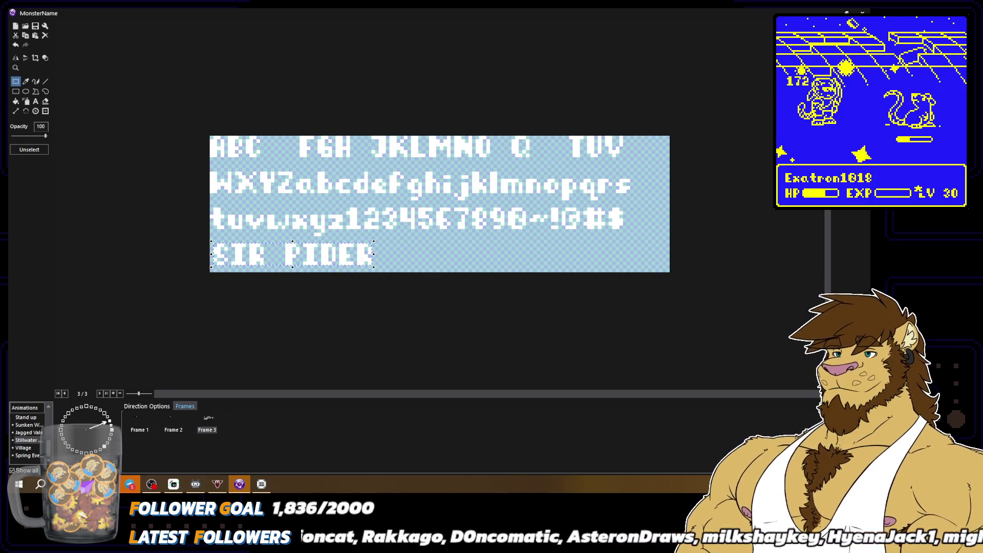
In Frame 2, replace the PEBBLIN lettering with the pasted SIR PIDER text
{"action": "left_click", "coordinate": [173, 428]}
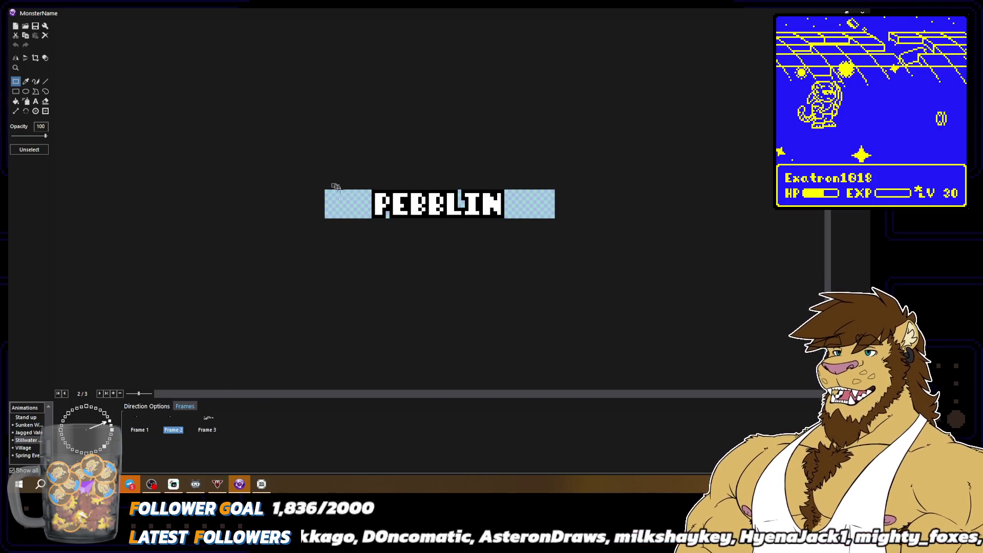
{"action": "left_click", "coordinate": [535, 217]}
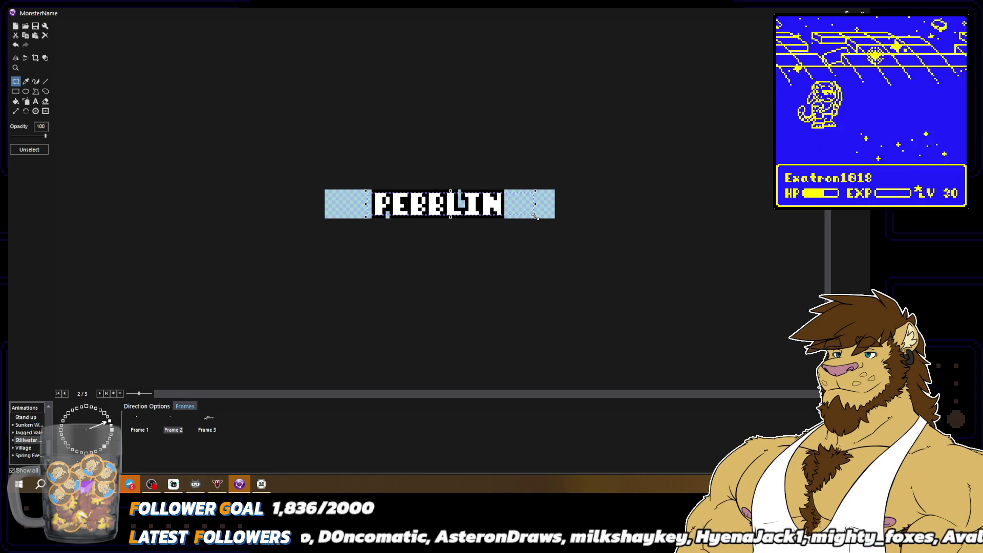
{"action": "key", "text": "ctrl+x"}
{"action": "key", "text": "ctrl+v"}
{"action": "mouse_move", "coordinate": [419, 201]}
{"action": "left_mouse_down"}
{"action": "mouse_move", "coordinate": [438, 201]}
{"action": "mouse_move", "coordinate": [418, 201]}
{"action": "left_mouse_up"}
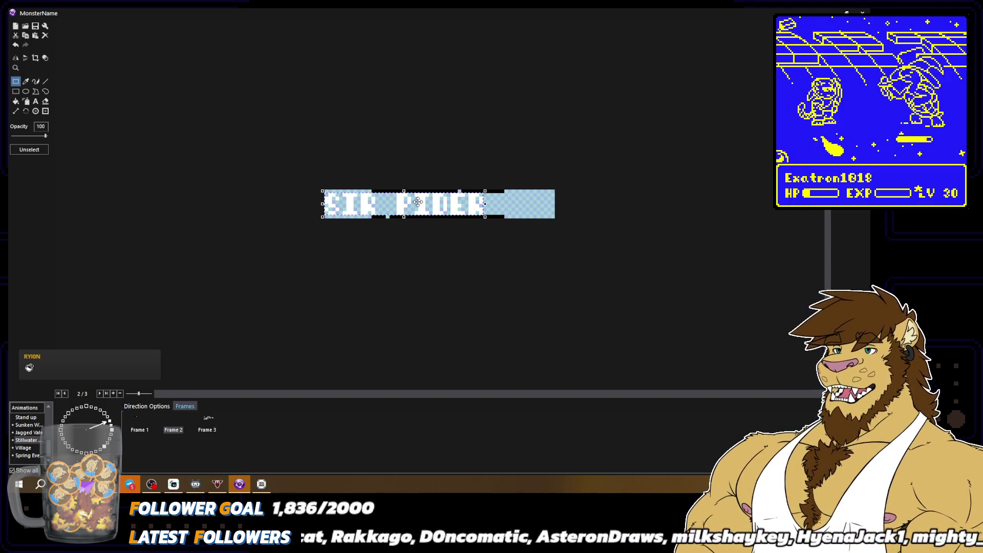
Nudge SIR PIDER to centre it, zoom in and start a black outline around the S
{"action": "key", "text": "Right"}
{"action": "key", "text": "Right"}
{"action": "key", "text": "Right"}
{"action": "key", "text": "Right"}
{"action": "key", "text": "Right"}
{"action": "key", "text": "Right"}
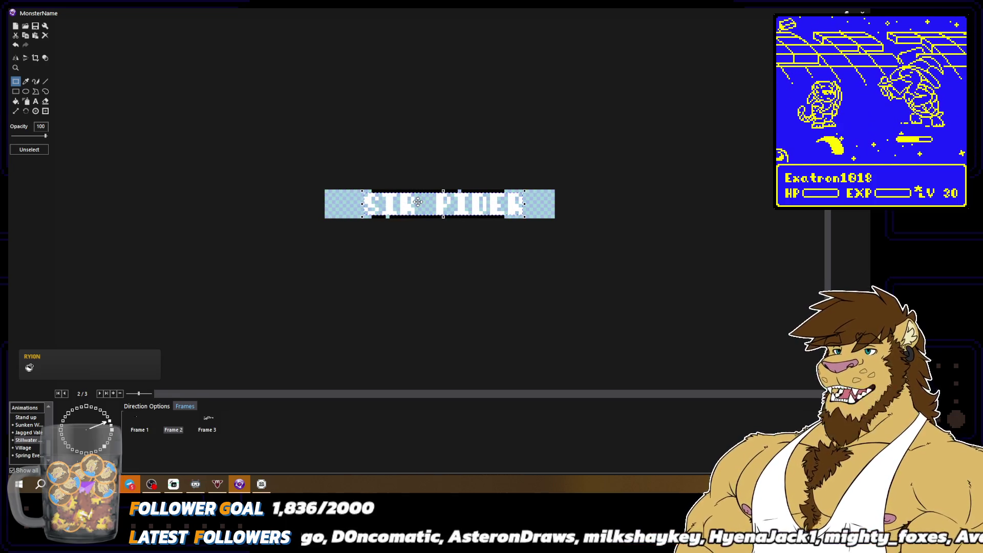
{"action": "key", "text": "Right"}
{"action": "key", "text": "Right"}
{"action": "key", "text": "Right"}
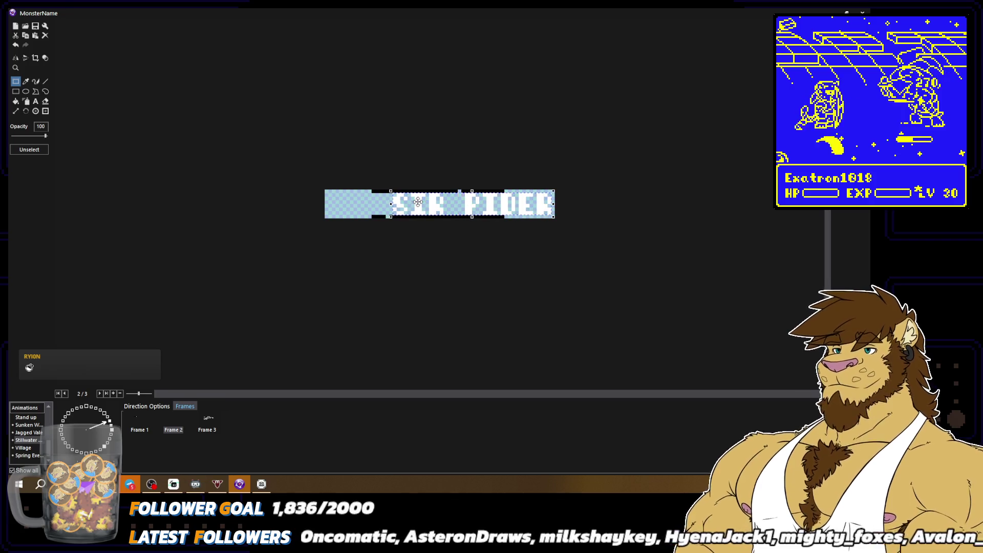
{"action": "key", "text": "Left"}
{"action": "key", "text": "Left"}
{"action": "key", "text": "Left"}
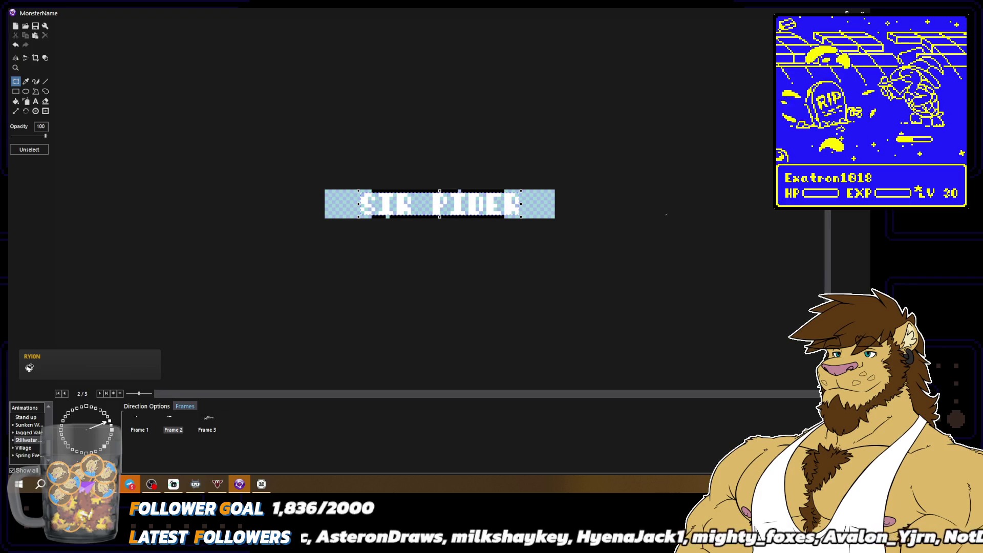
{"action": "scroll", "coordinate": [211, 113], "scroll_direction": "up", "scroll_amount": 1}
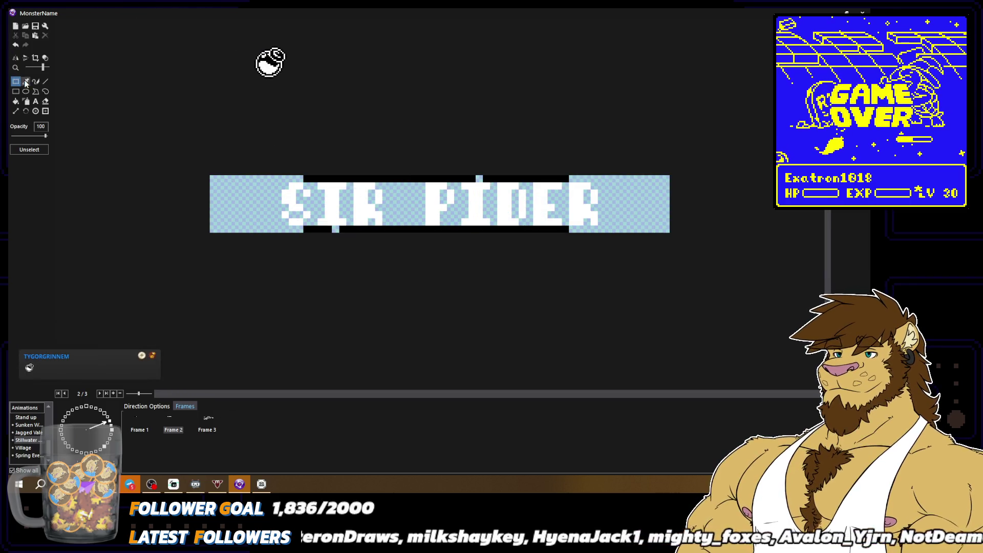
{"action": "key", "text": "p"}
{"action": "left_click_drag", "start_coordinate": [278, 186], "coordinate": [299, 179]}
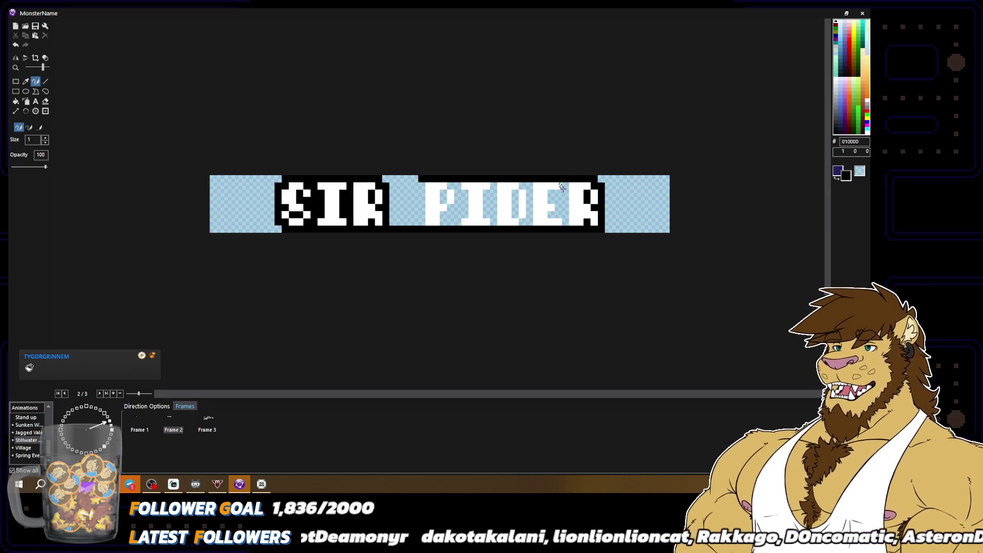
Finish the black outline between E and R, then delete Frame 1 and the font-sheet frame
{"action": "left_click_drag", "start_coordinate": [565, 203], "coordinate": [566, 195]}
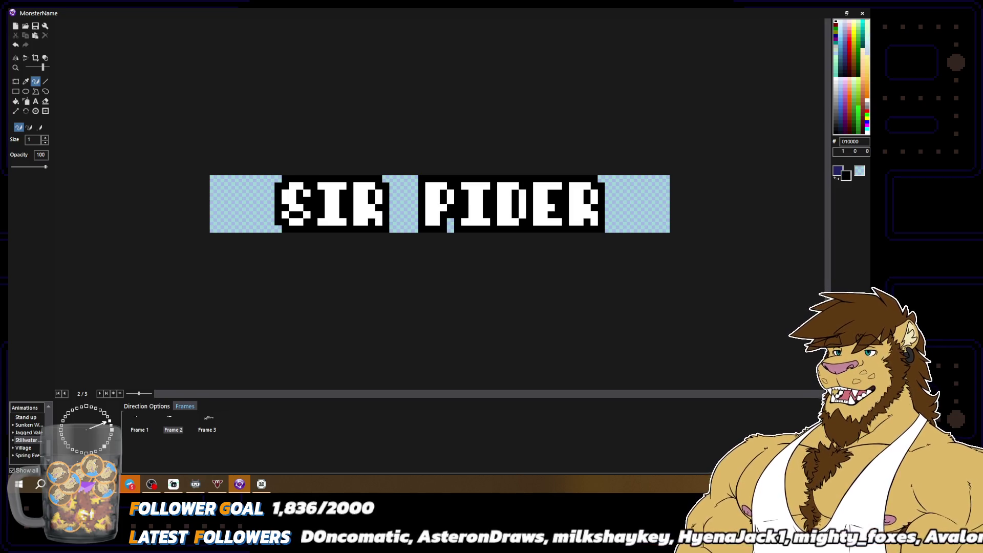
{"action": "left_click", "coordinate": [131, 432]}
{"action": "key", "text": "Delete"}
{"action": "key", "text": "Return"}
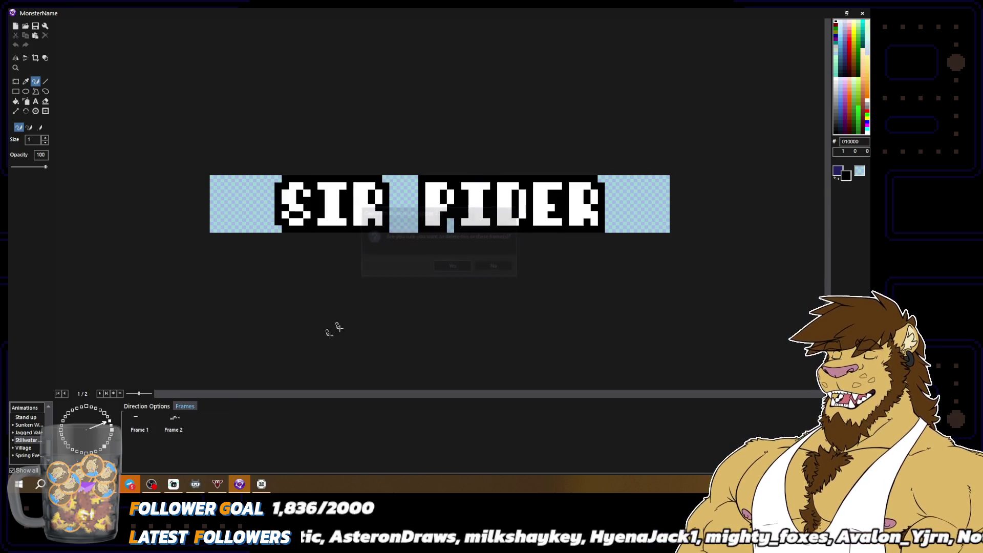
{"action": "left_click", "coordinate": [173, 424]}
{"action": "key", "text": "Delete"}
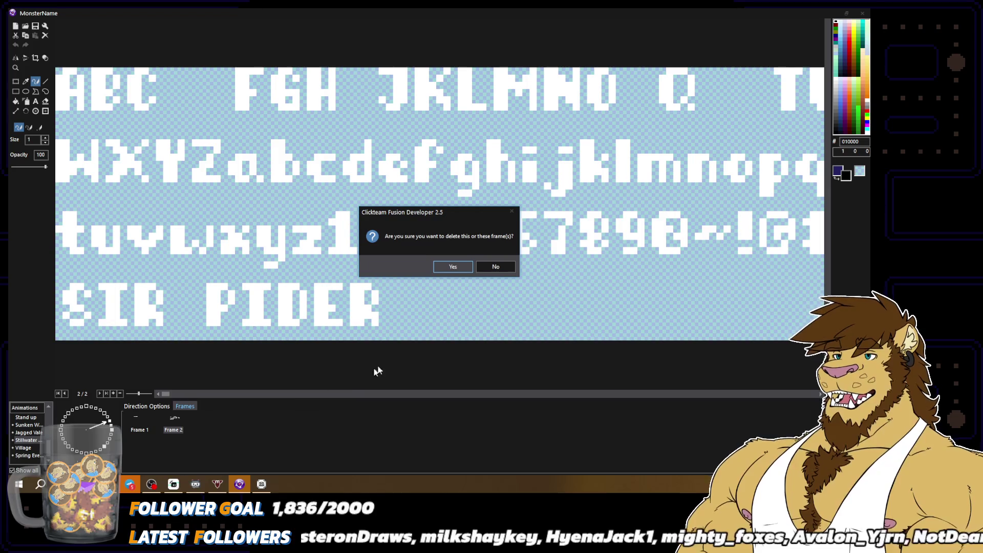
Confirm the frame deletion, then show the right-facing direction's Frame 3 font sheet
{"action": "left_click", "coordinate": [454, 261]}
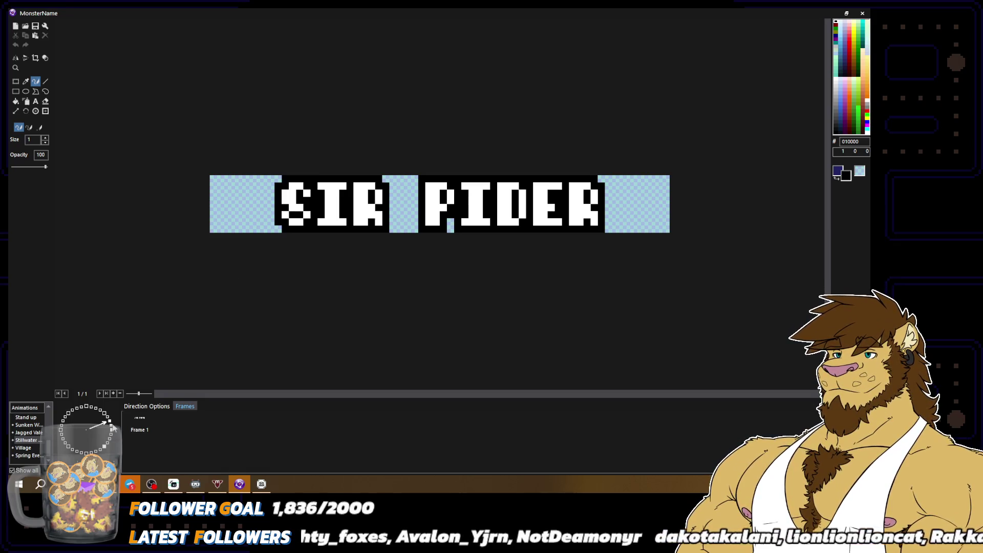
{"action": "left_click", "coordinate": [143, 406]}
{"action": "left_click", "coordinate": [111, 429]}
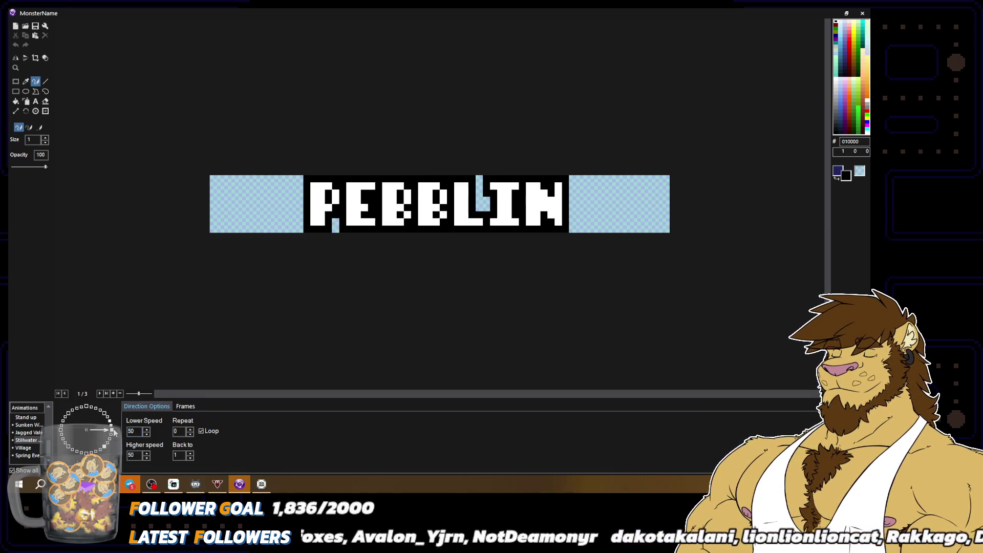
{"action": "left_click", "coordinate": [188, 407]}
{"action": "left_click", "coordinate": [173, 423]}
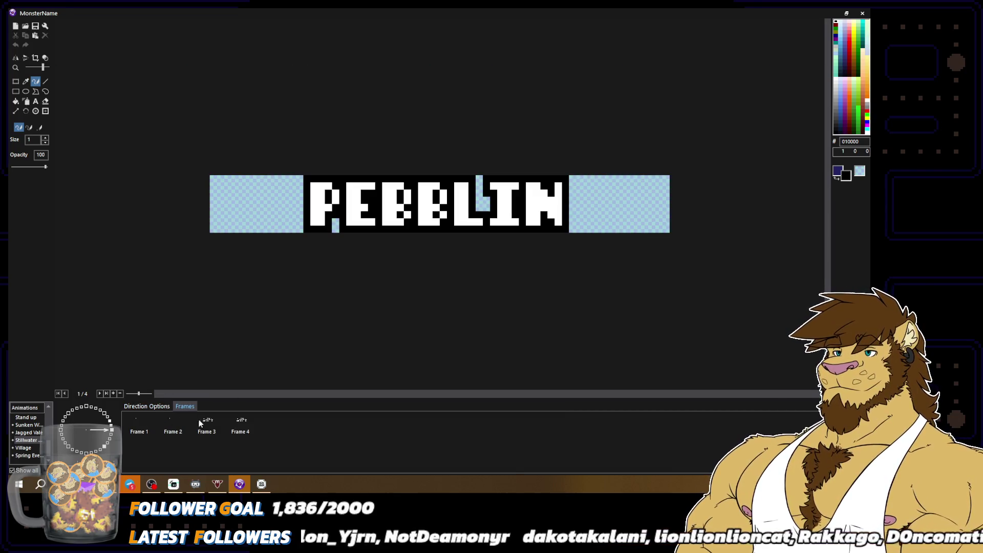
{"action": "left_click", "coordinate": [205, 419]}
{"action": "key", "text": "Delete"}
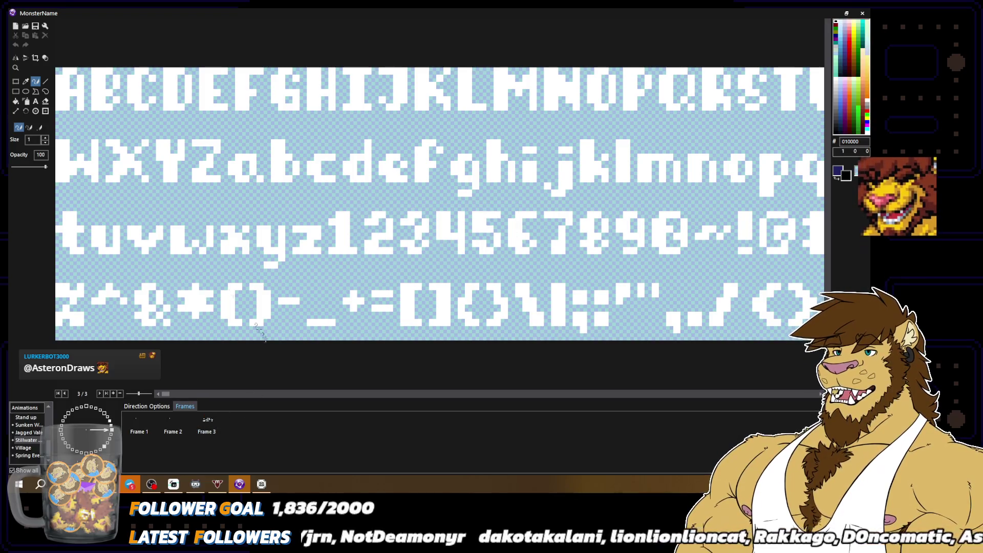
Erase the font sheet's bottom glyph row, then bring up the Steam store window
{"action": "key", "text": "m"}
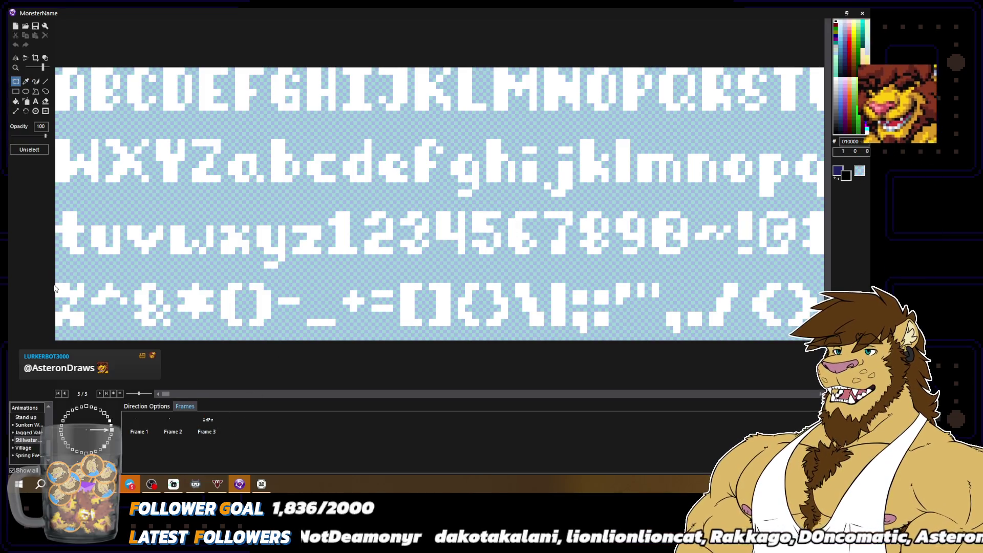
{"action": "scroll", "coordinate": [55, 288], "scroll_direction": "right", "scroll_amount": 10}
{"action": "key", "text": "Delete"}
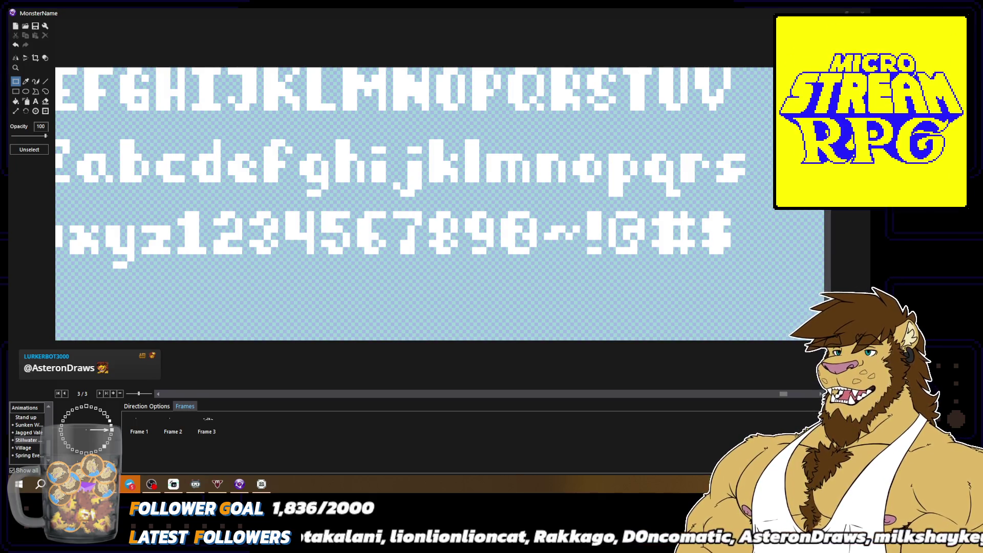
{"action": "left_click", "coordinate": [756, 417]}
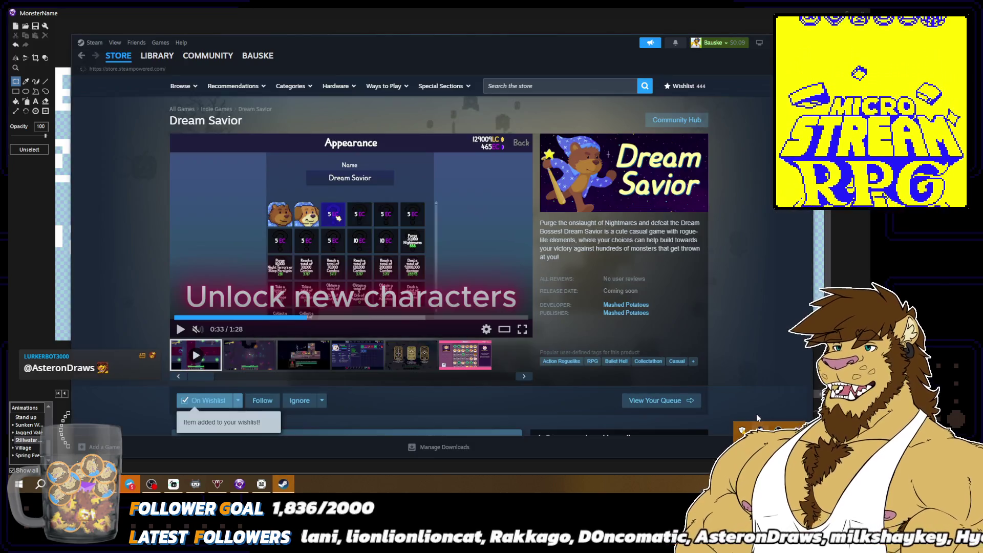
Search the Steam store for 'black cat bundle' and open the Black Cat Bundle page
{"action": "left_click", "coordinate": [118, 55]}
{"action": "left_click", "coordinate": [561, 86]}
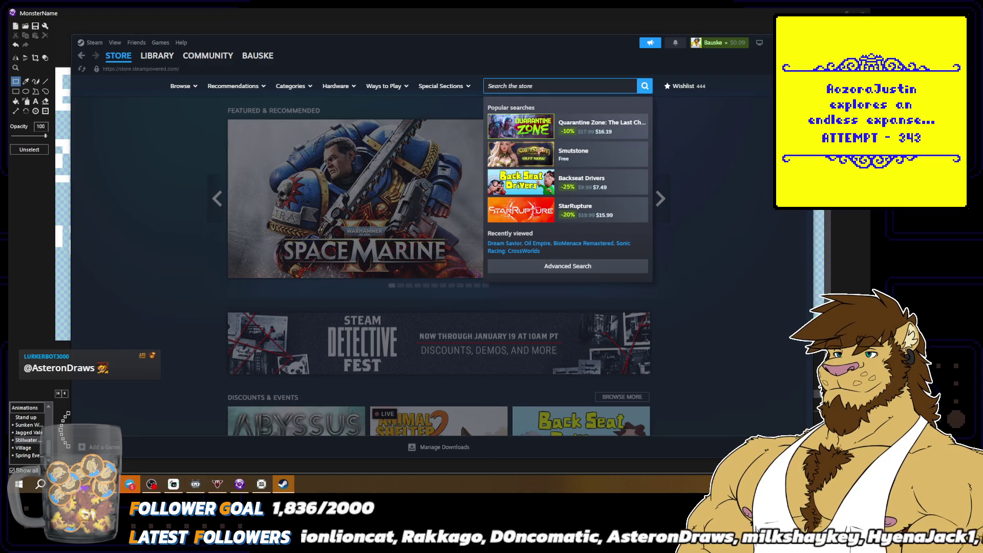
{"action": "type", "text": "black cat"}
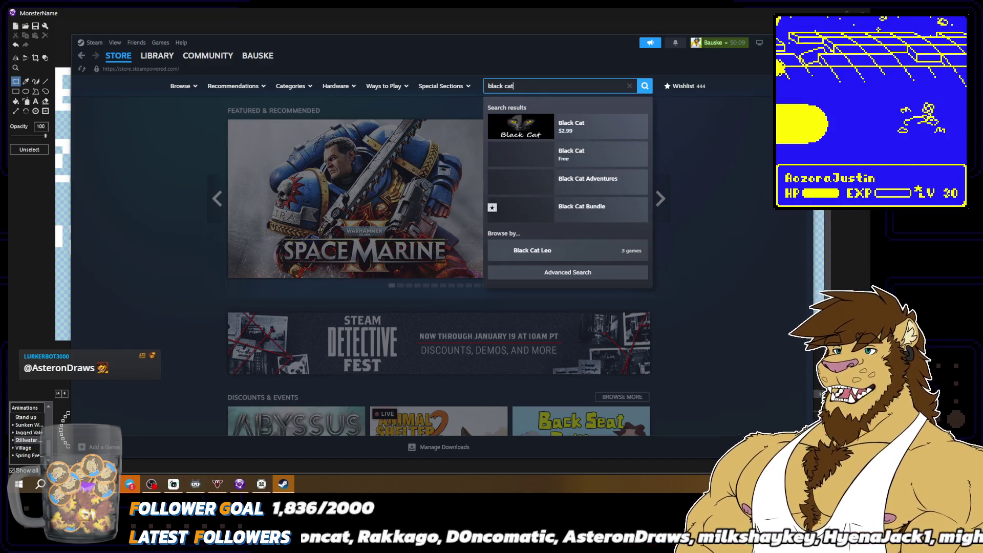
{"action": "type", "text": " bundle"}
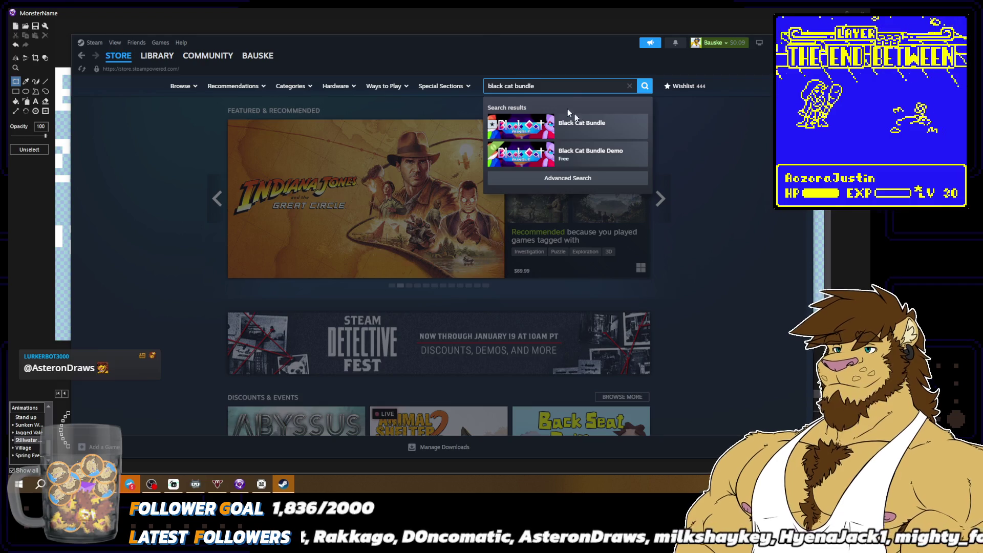
{"action": "left_click", "coordinate": [588, 126]}
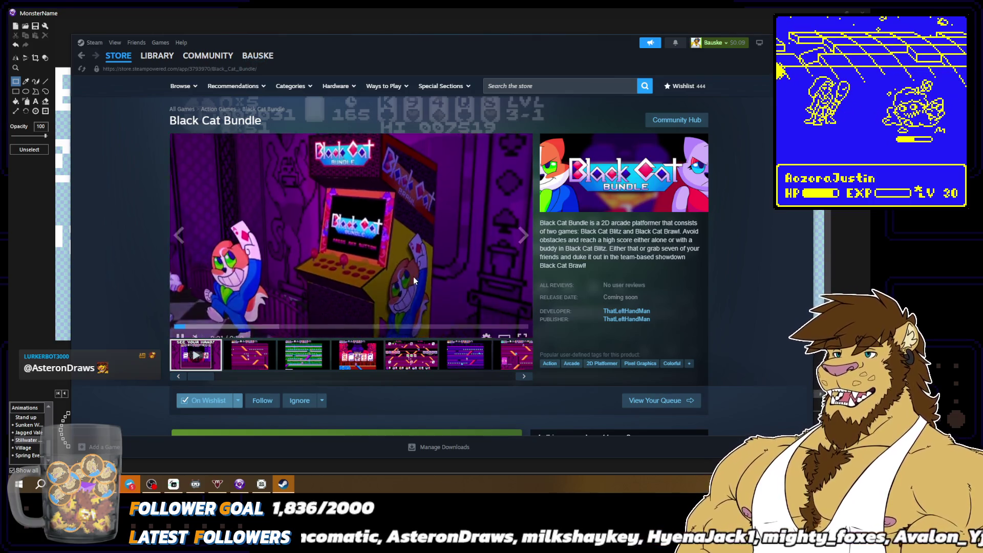
Pause the trailer and browse the Black Cat Bundle gameplay screenshots
{"action": "left_click", "coordinate": [405, 281]}
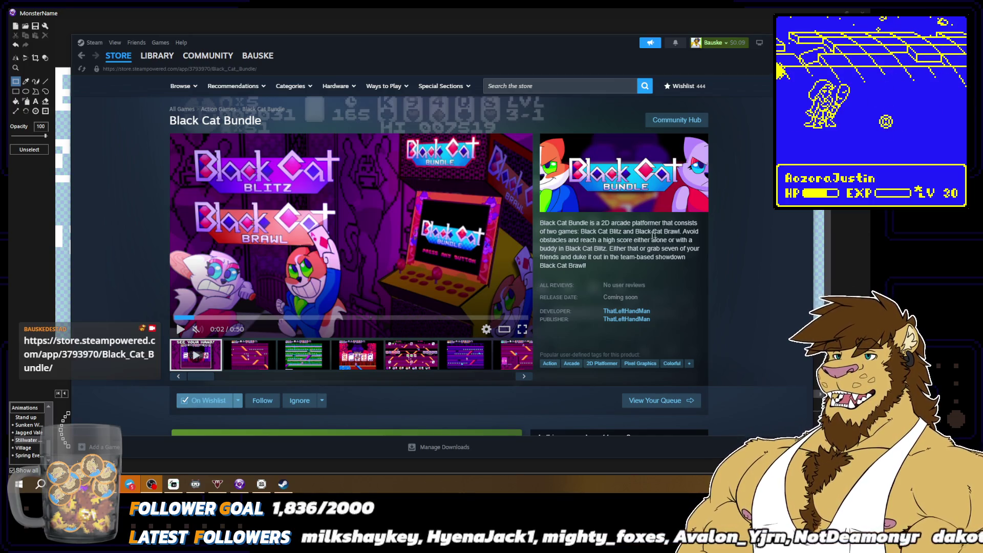
{"action": "scroll", "coordinate": [719, 236], "scroll_direction": "down", "scroll_amount": 2}
{"action": "scroll", "coordinate": [719, 235], "scroll_direction": "down", "scroll_amount": 2}
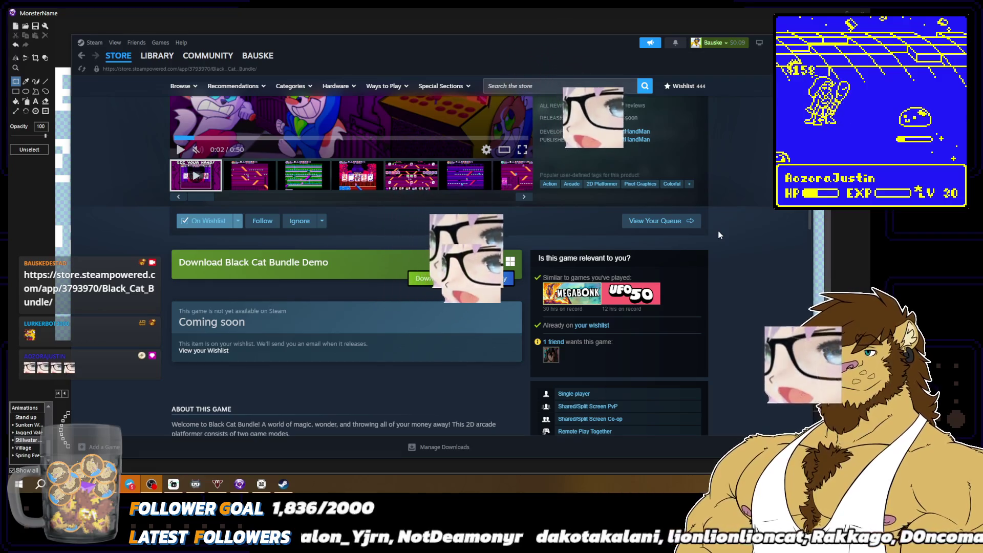
{"action": "scroll", "coordinate": [681, 186], "scroll_direction": "up", "scroll_amount": 3}
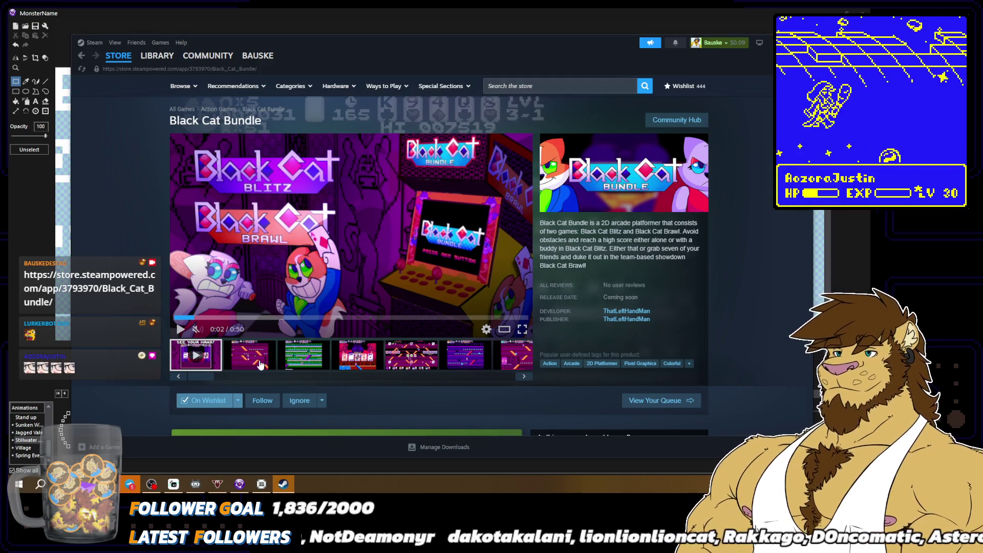
{"action": "left_click", "coordinate": [260, 364]}
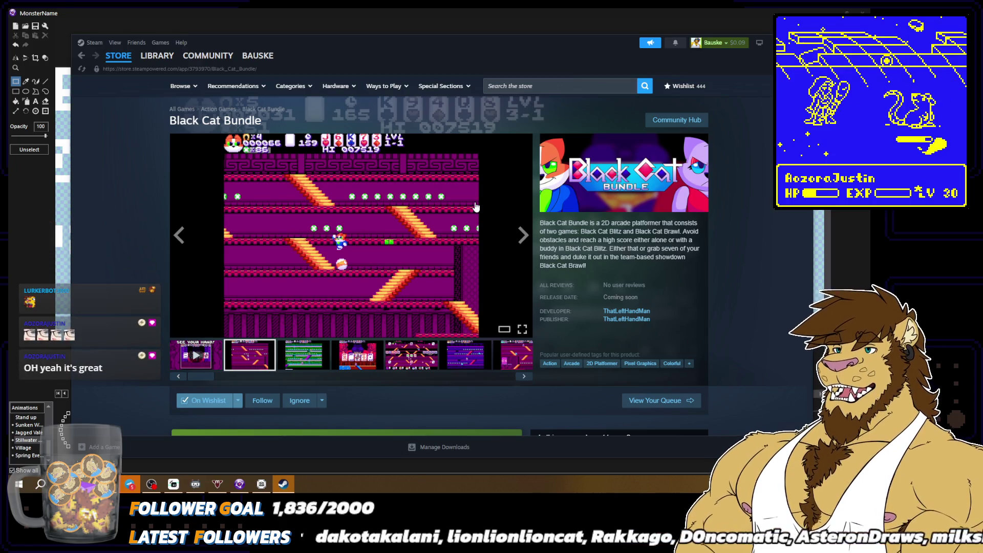
{"action": "left_click", "coordinate": [394, 358]}
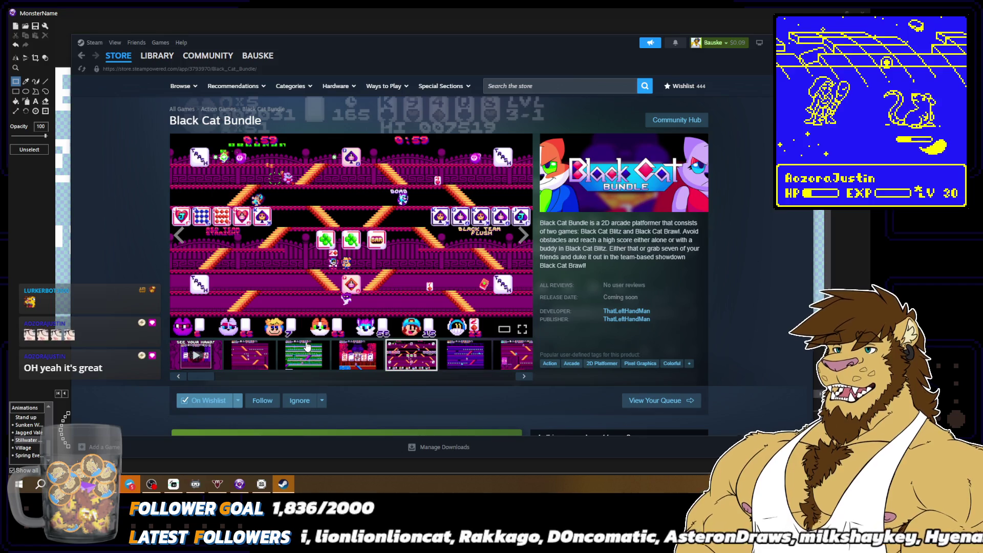
{"action": "left_click", "coordinate": [256, 358]}
{"action": "left_click", "coordinate": [357, 356]}
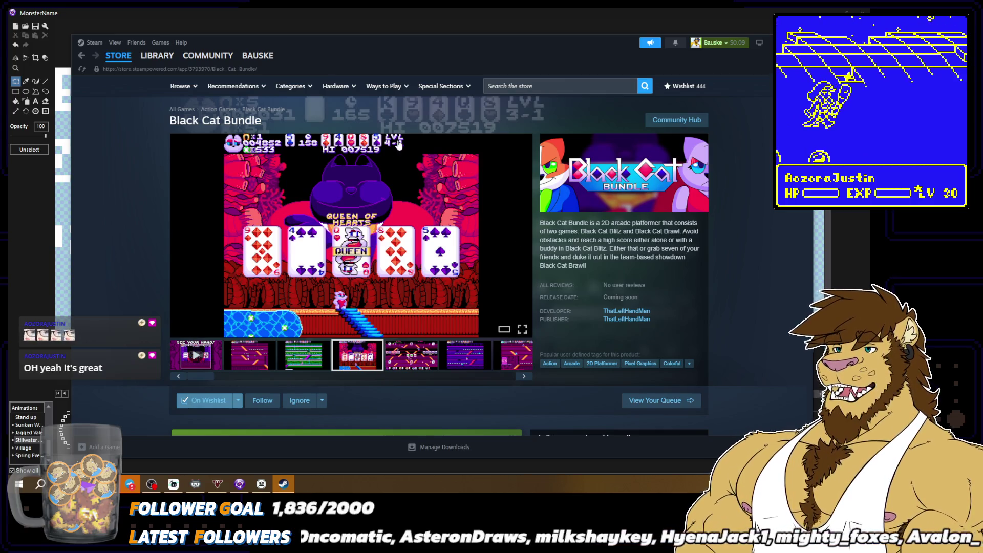
{"action": "scroll", "coordinate": [431, 352], "scroll_direction": "down", "scroll_amount": 1}
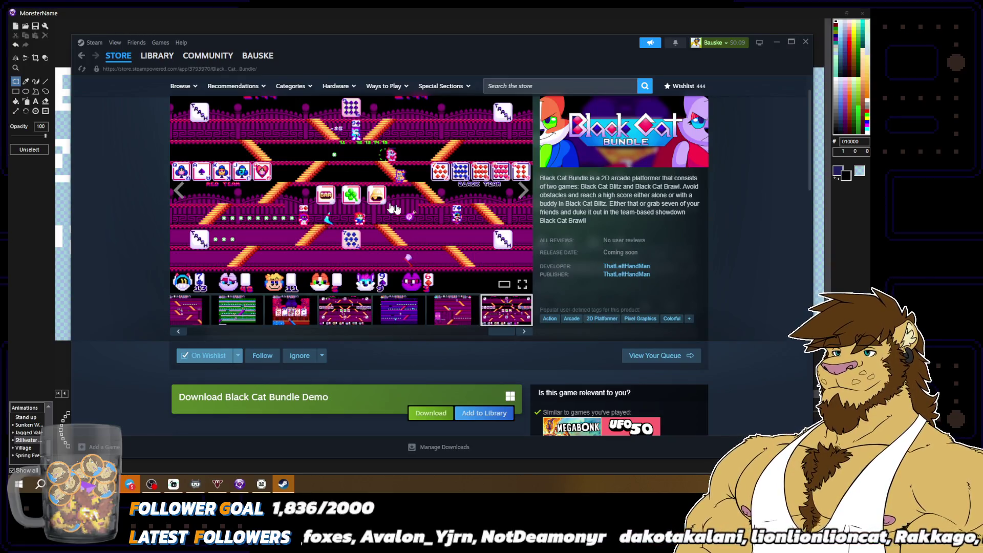
{"action": "scroll", "coordinate": [401, 254], "scroll_direction": "up", "scroll_amount": 1}
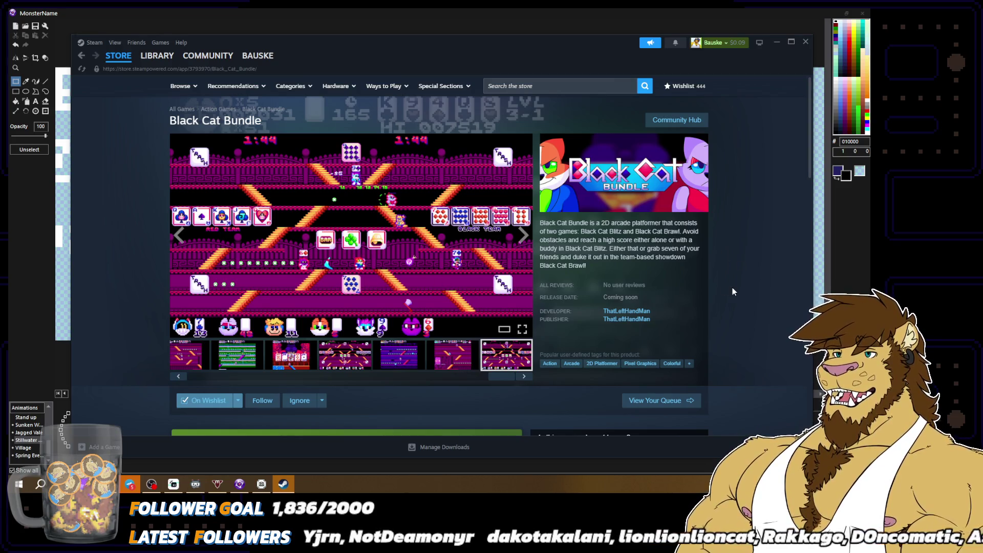
Play the trailer fullscreen, exit fullscreen, pause it, and minimize Steam
{"action": "left_click", "coordinate": [518, 238]}
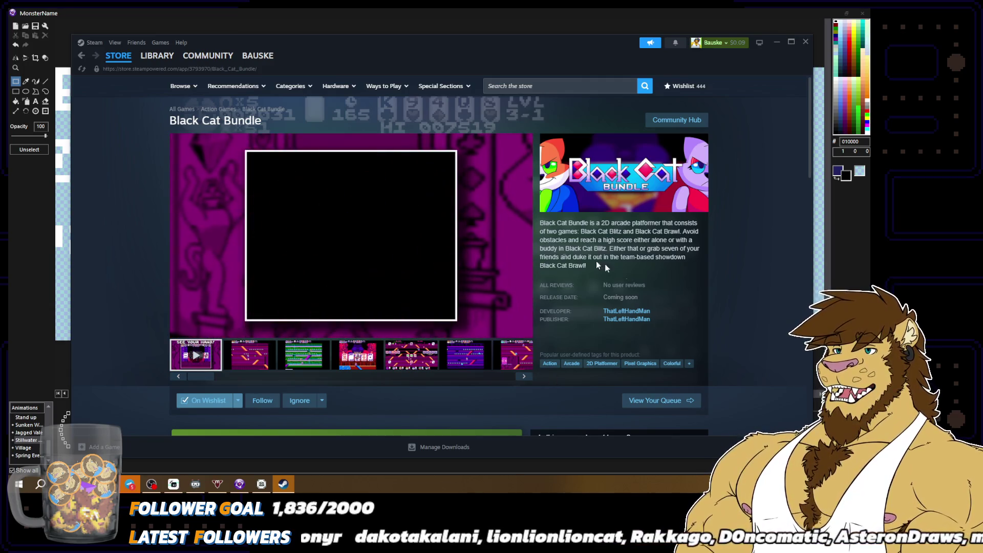
{"action": "left_click", "coordinate": [522, 329]}
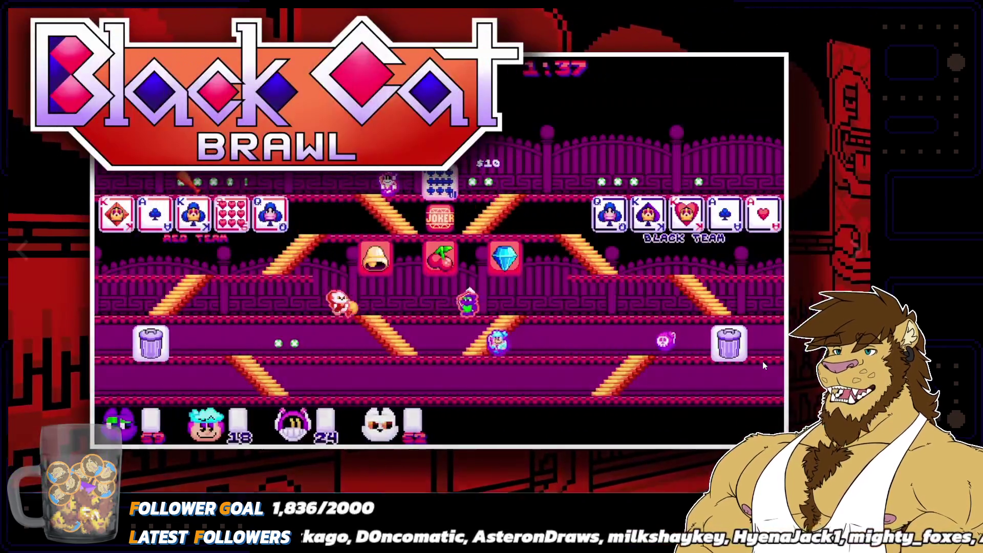
{"action": "mouse_move", "coordinate": [766, 365]}
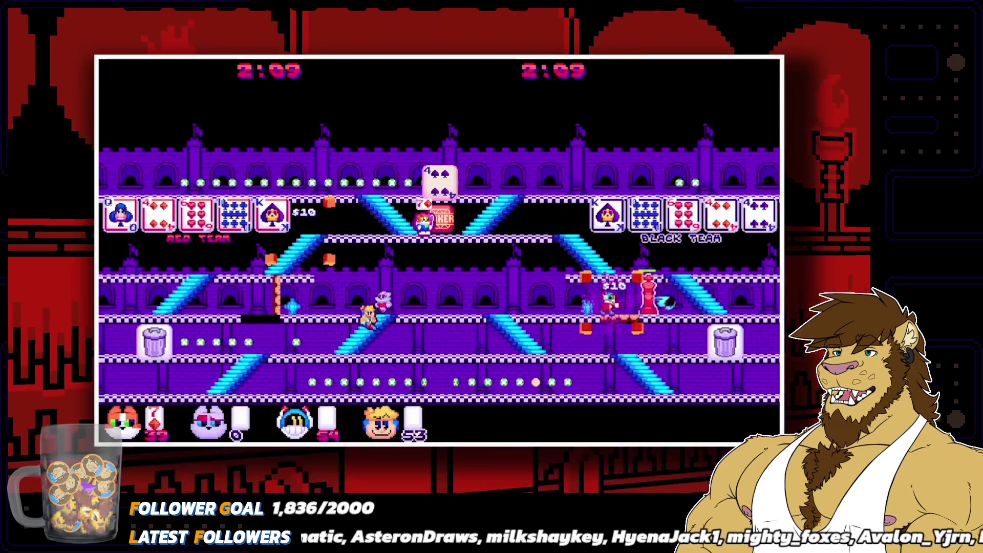
{"action": "mouse_move", "coordinate": [757, 361]}
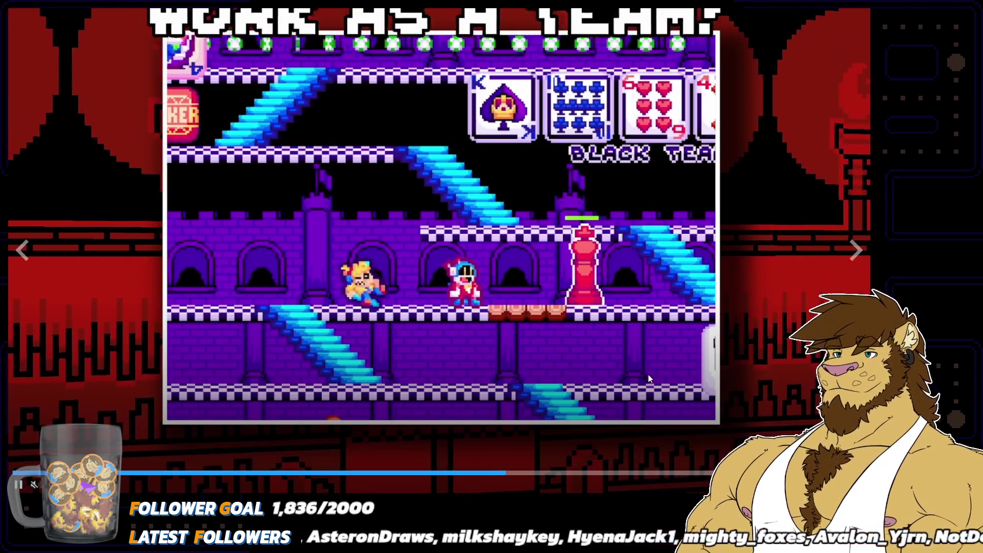
{"action": "key", "text": "Escape"}
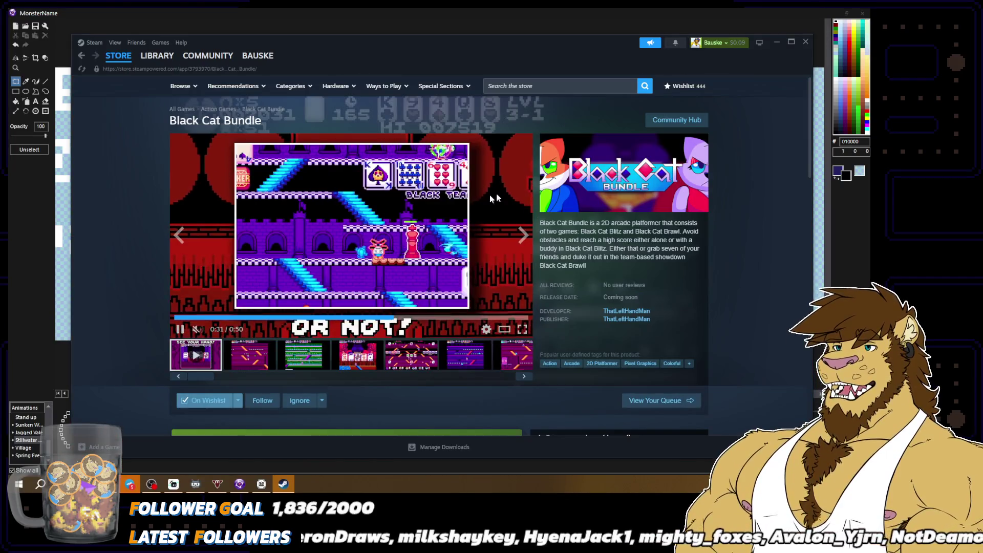
{"action": "key", "text": "space"}
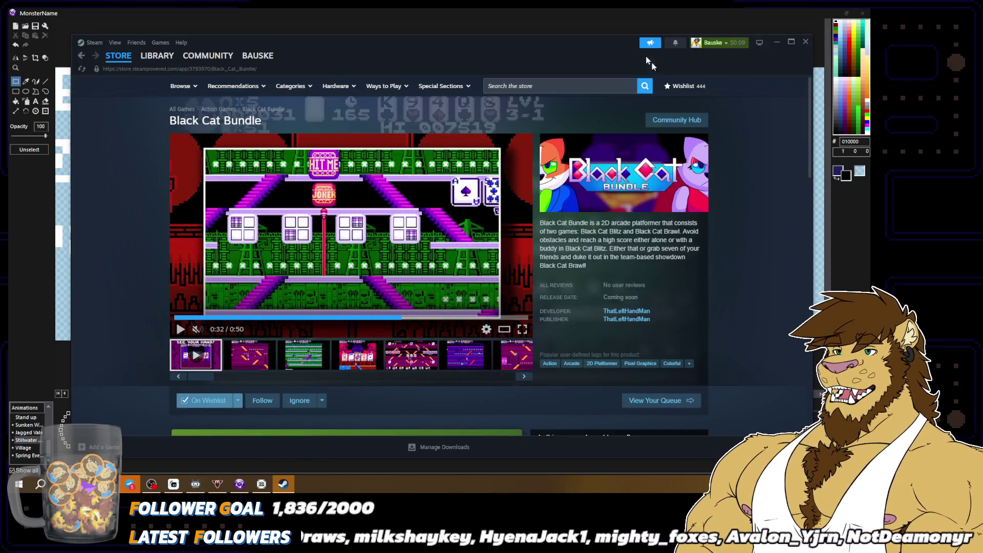
{"action": "left_click", "coordinate": [579, 10]}
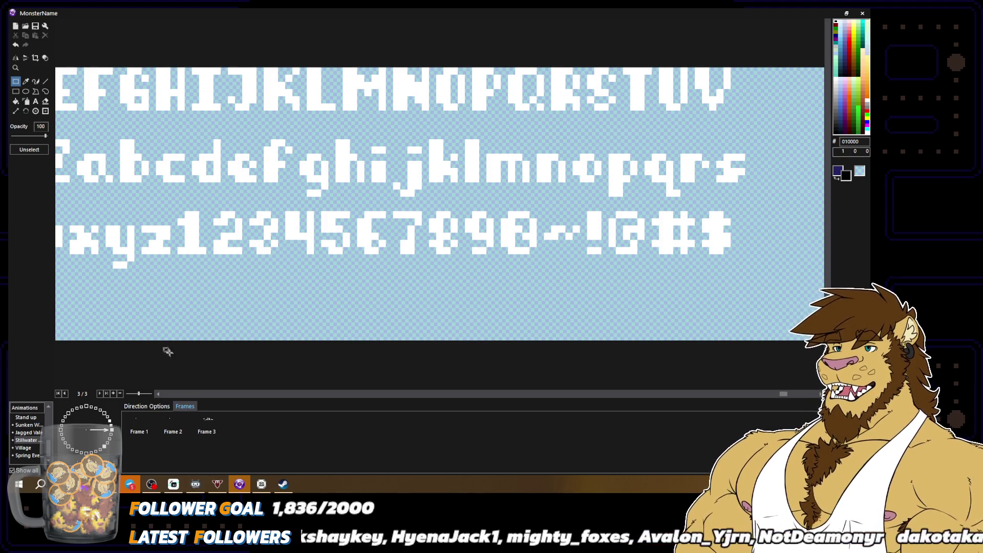
Move the S, W and I letters down to start a word on the bottom row
{"action": "left_click", "coordinate": [206, 393]}
{"action": "scroll", "coordinate": [205, 393], "scroll_direction": "left", "scroll_amount": 6}
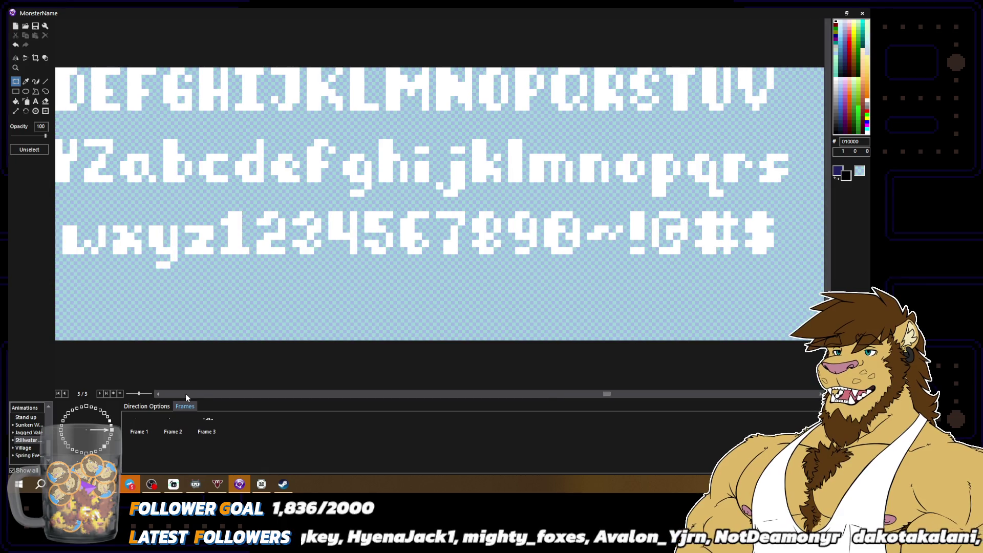
{"action": "scroll", "coordinate": [179, 393], "scroll_direction": "left", "scroll_amount": 2}
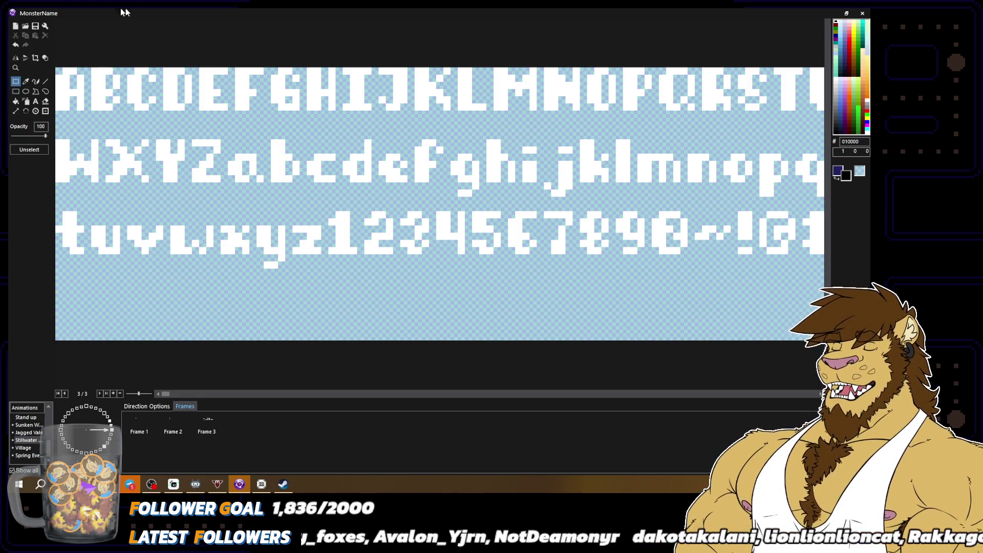
{"action": "mouse_move", "coordinate": [737, 60]}
{"action": "left_mouse_down"}
{"action": "mouse_move", "coordinate": [767, 110]}
{"action": "mouse_move", "coordinate": [746, 90]}
{"action": "mouse_move", "coordinate": [72, 314]}
{"action": "left_mouse_up"}
{"action": "mouse_move", "coordinate": [54, 138]}
{"action": "left_mouse_down"}
{"action": "mouse_move", "coordinate": [91, 175]}
{"action": "mouse_move", "coordinate": [121, 312]}
{"action": "left_mouse_up"}
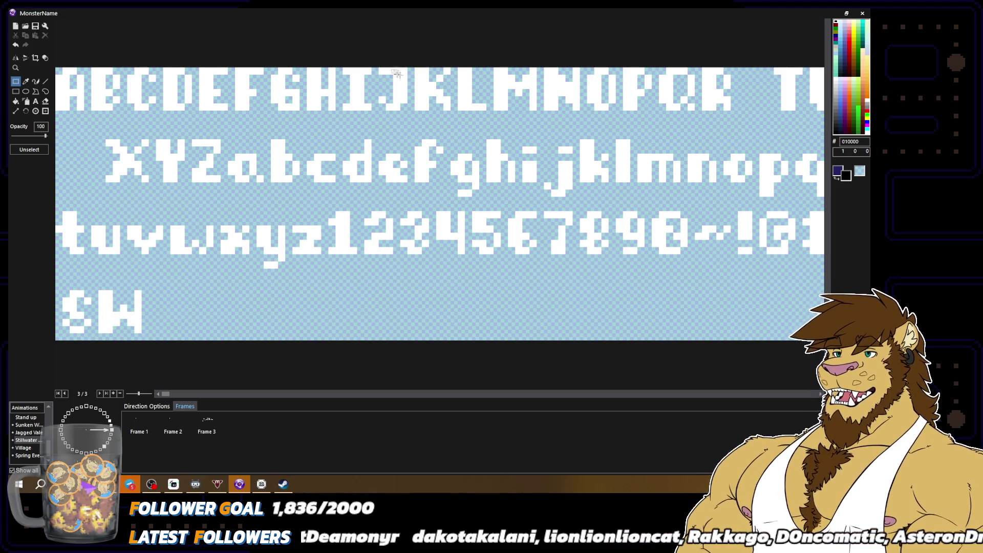
{"action": "mouse_move", "coordinate": [340, 62]}
{"action": "left_mouse_down"}
{"action": "mouse_move", "coordinate": [375, 114]}
{"action": "mouse_move", "coordinate": [162, 317]}
{"action": "left_mouse_up"}
{"action": "left_click", "coordinate": [161, 317]}
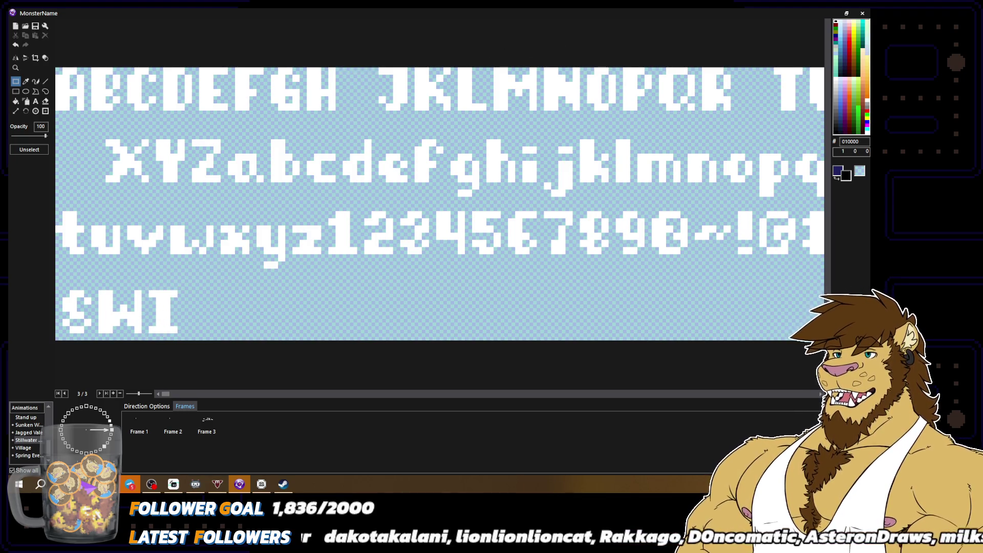
Add M and P to complete SWIMP, then select and copy the word
{"action": "mouse_move", "coordinate": [491, 60]}
{"action": "left_mouse_down"}
{"action": "mouse_move", "coordinate": [538, 113]}
{"action": "mouse_move", "coordinate": [211, 316]}
{"action": "left_mouse_up"}
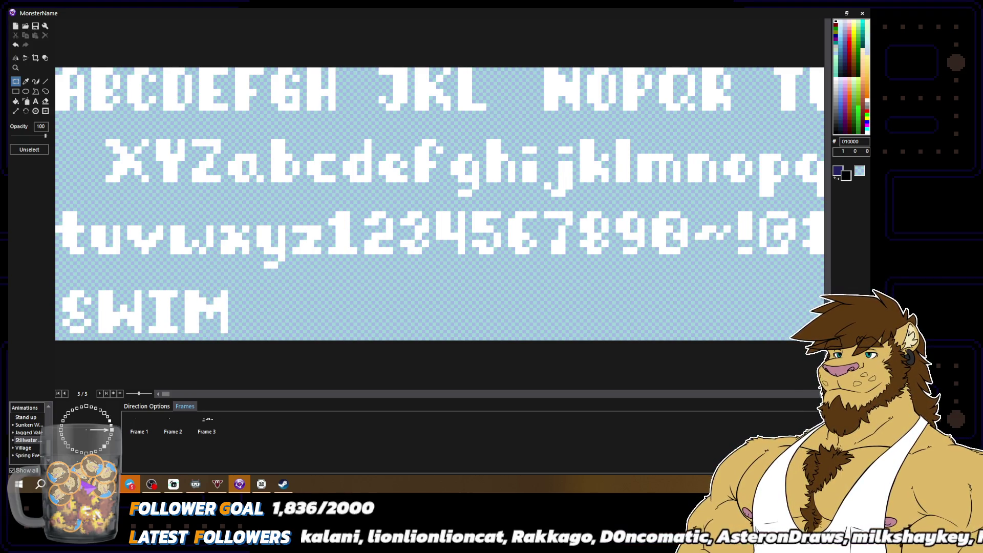
{"action": "left_click_drag", "start_coordinate": [621, 60], "coordinate": [654, 125]}
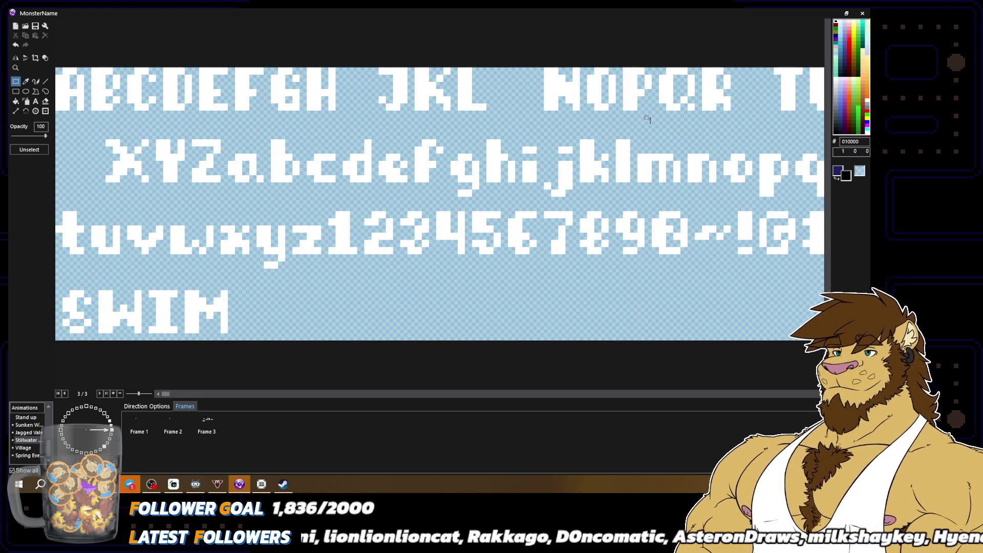
{"action": "mouse_move", "coordinate": [630, 92]}
{"action": "left_mouse_down"}
{"action": "mouse_move", "coordinate": [487, 224]}
{"action": "mouse_move", "coordinate": [269, 290]}
{"action": "mouse_move", "coordinate": [250, 311]}
{"action": "left_mouse_up"}
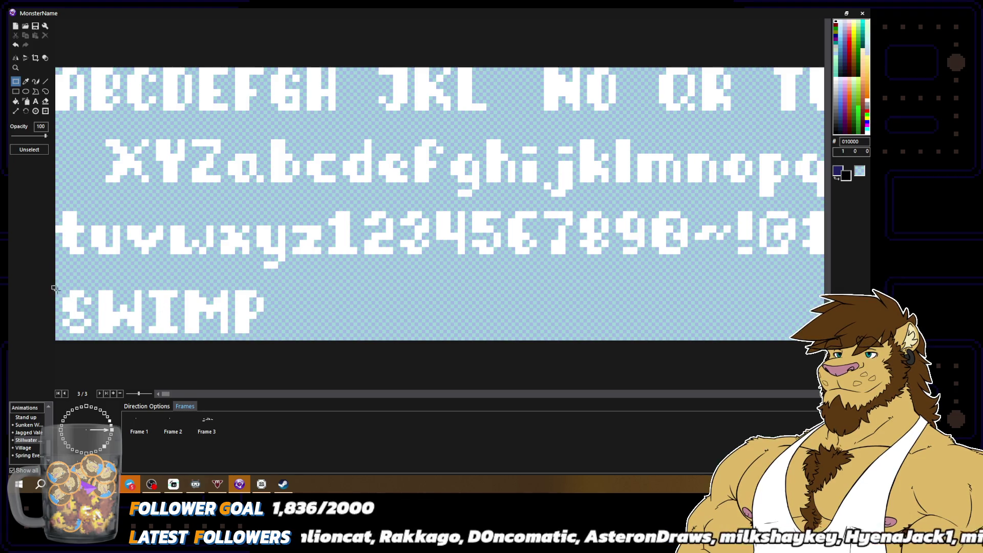
{"action": "left_click_drag", "start_coordinate": [62, 290], "coordinate": [256, 333]}
{"action": "key", "text": "ctrl+c"}
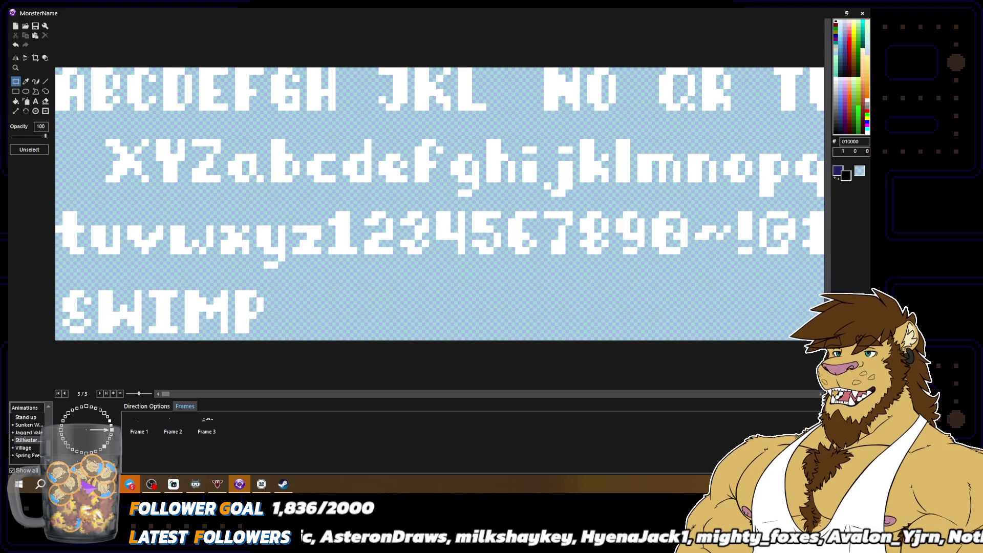
Replace the PEBBLIN name in frame 1 with the pasted SWIMP lettering
{"action": "left_click", "coordinate": [137, 420]}
{"action": "left_click", "coordinate": [300, 183]}
{"action": "key", "text": "ctrl+v"}
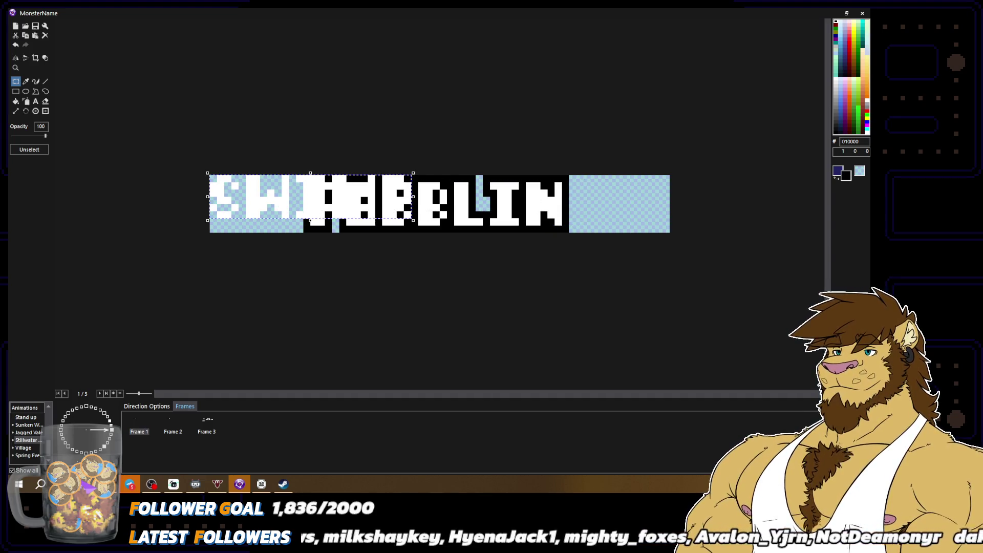
{"action": "key", "text": "ctrl+z"}
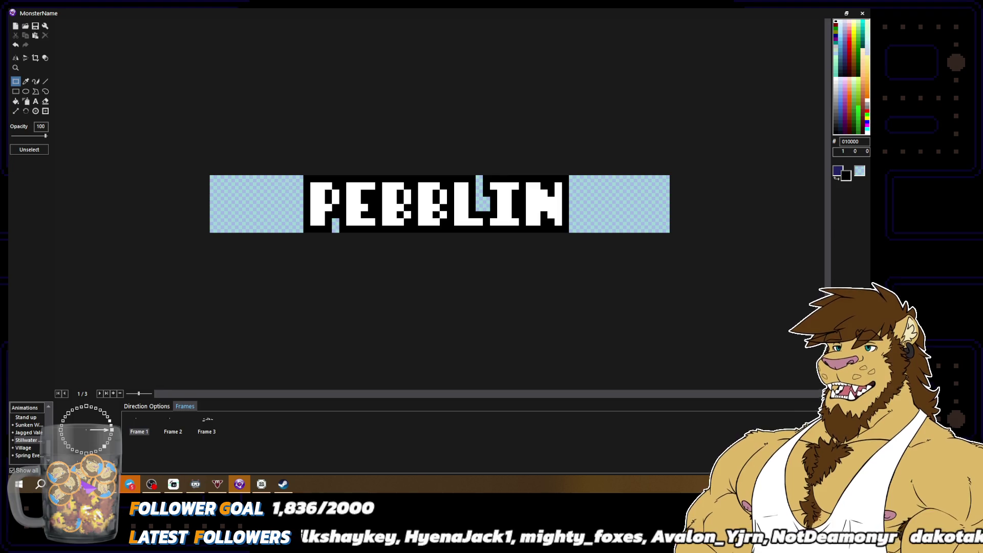
{"action": "left_click_drag", "start_coordinate": [295, 181], "coordinate": [585, 227]}
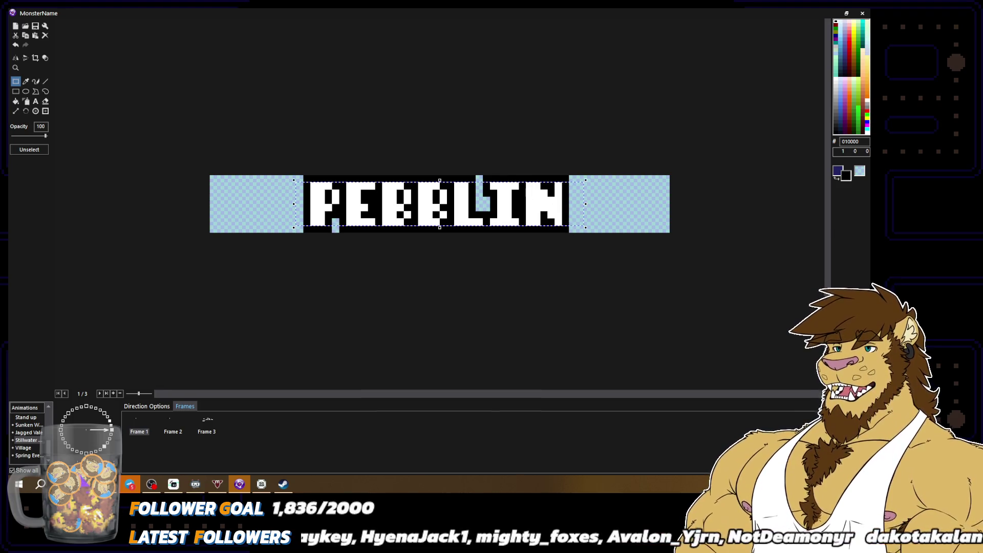
{"action": "key", "text": "Delete"}
{"action": "key", "text": "ctrl+v"}
Nudge the SWIMP lettering with the arrow keys until it sits centred in the banner
{"action": "left_click_drag", "start_coordinate": [269, 198], "coordinate": [272, 206]}
{"action": "key", "text": "Right"}
{"action": "key", "text": "Right"}
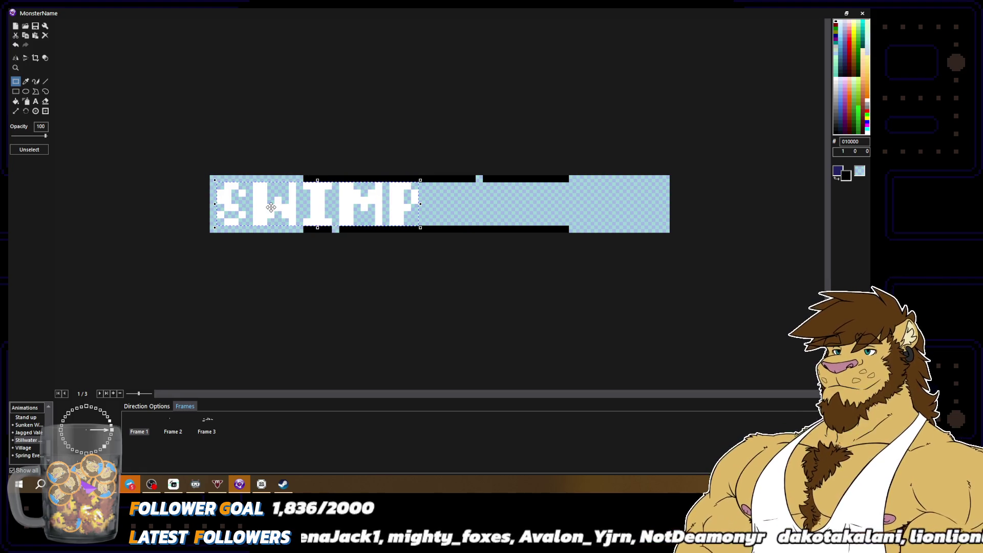
{"action": "key", "text": "Left"}
{"action": "key", "text": "Left"}
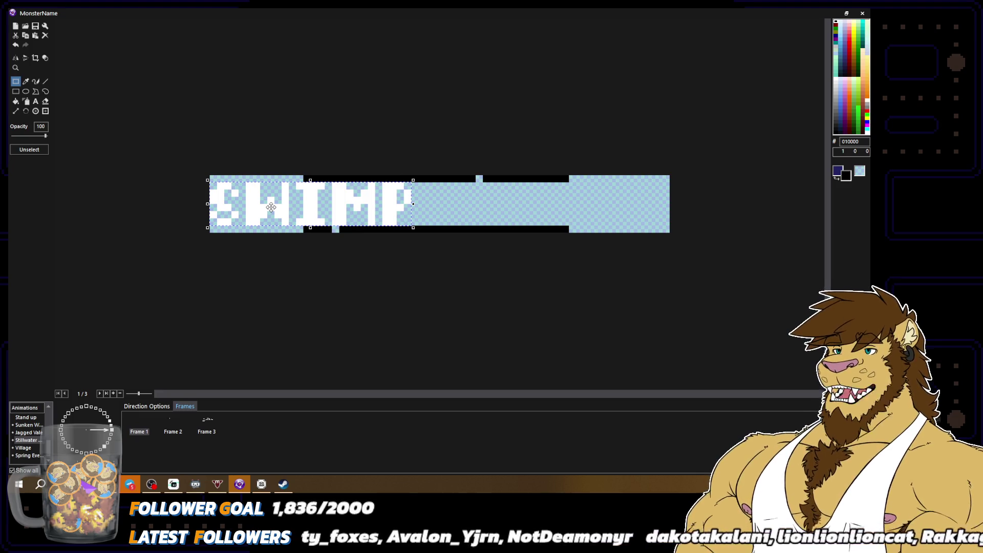
{"action": "key", "text": "Right"}
{"action": "key", "text": "Right"}
{"action": "key", "text": "Right"}
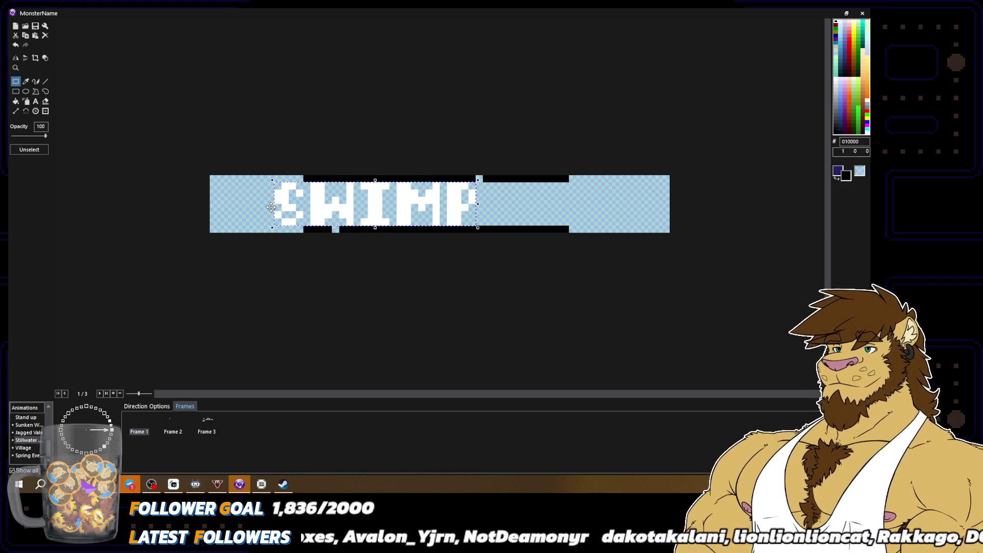
{"action": "key", "text": "Right"}
{"action": "key", "text": "Right"}
{"action": "key", "text": "Right"}
{"action": "key", "text": "Right"}
{"action": "key", "text": "Right"}
{"action": "key", "text": "Right"}
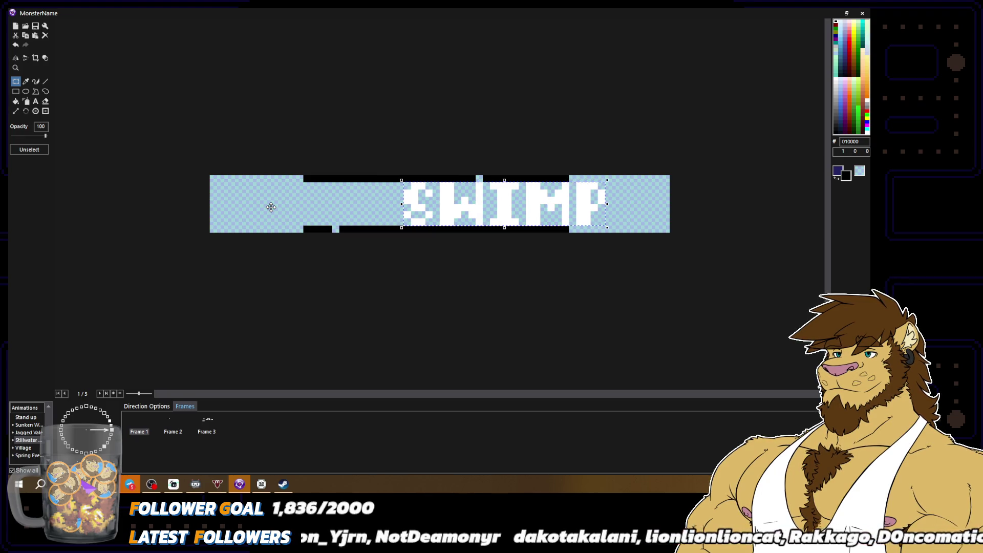
{"action": "key", "text": "Right"}
{"action": "key", "text": "Right"}
{"action": "key", "text": "Right"}
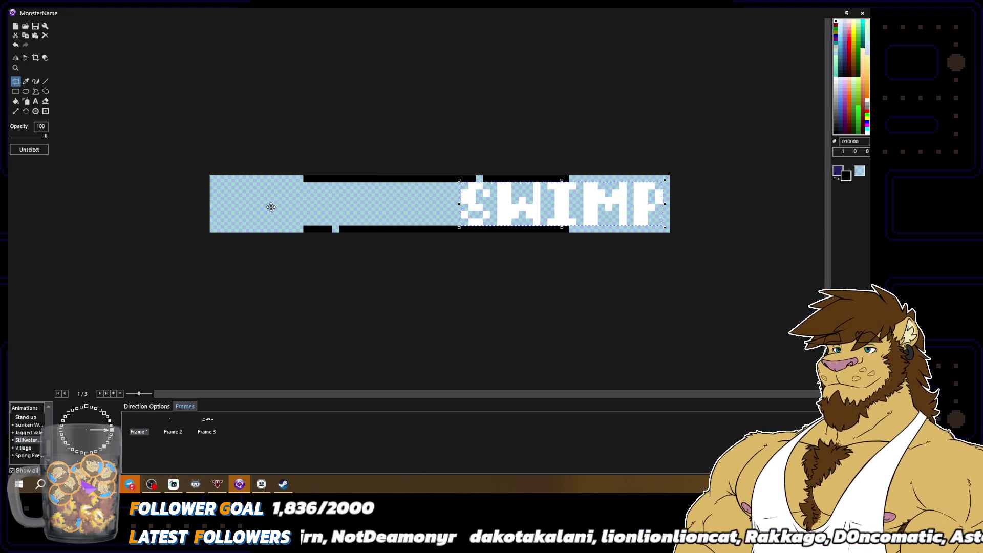
{"action": "key", "text": "Right"}
{"action": "key", "text": "Right"}
{"action": "key", "text": "Left"}
{"action": "key", "text": "Left"}
{"action": "key", "text": "Left"}
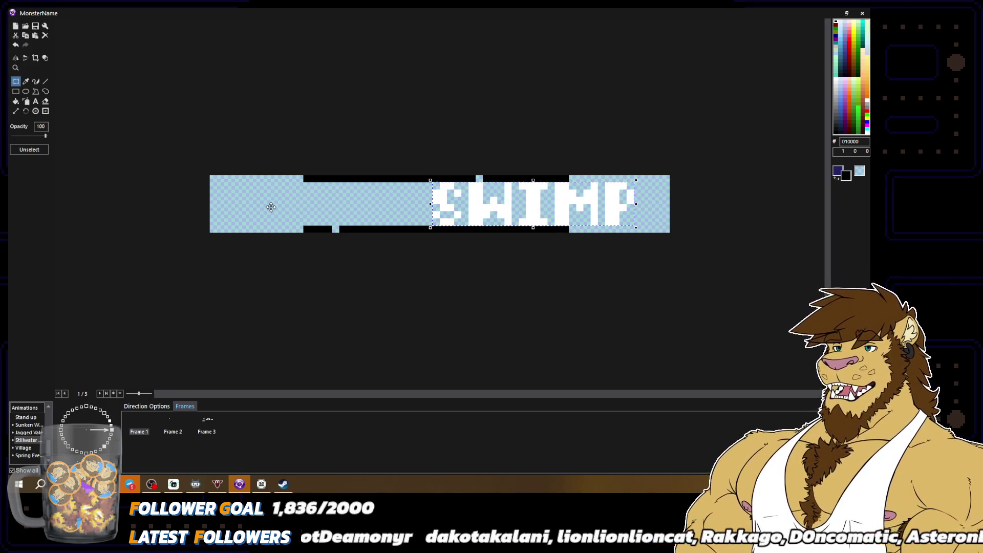
{"action": "key", "text": "Left"}
{"action": "key", "text": "Left"}
{"action": "key", "text": "Left"}
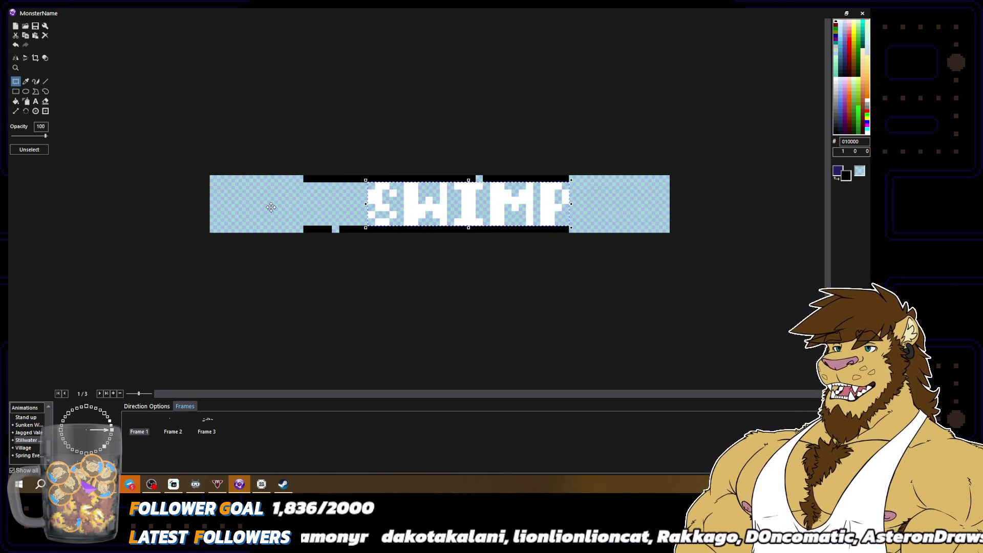
{"action": "key", "text": "Left"}
{"action": "key", "text": "Left"}
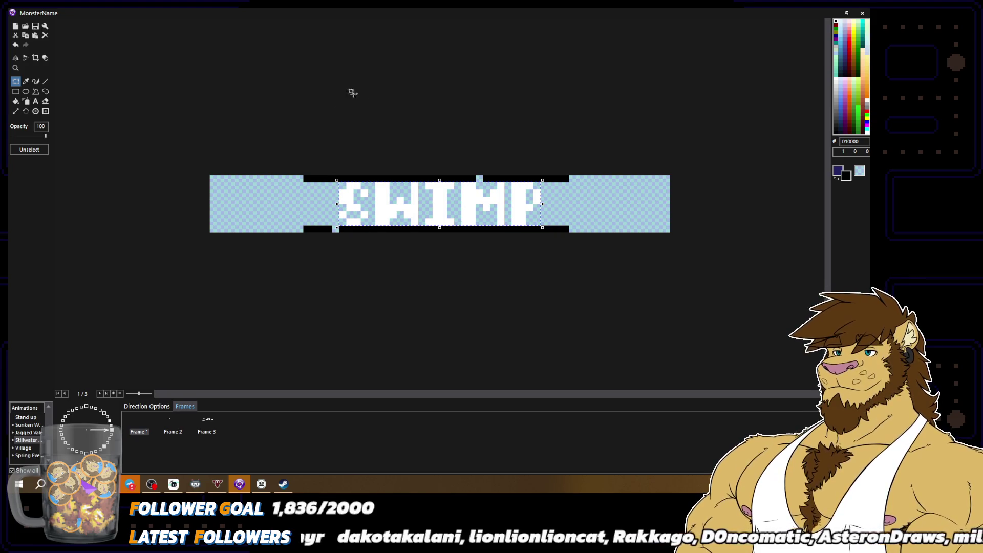
{"action": "left_click", "coordinate": [577, 194]}
{"action": "left_click", "coordinate": [35, 81]}
{"action": "scroll", "coordinate": [363, 204], "scroll_direction": "up", "scroll_amount": 1}
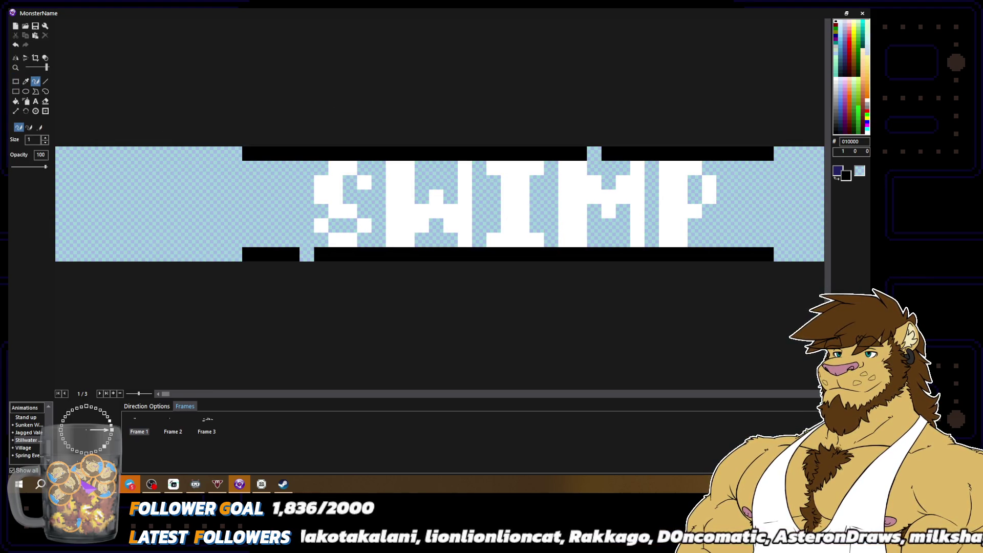
Outline the S and W in black pixels, erasing stray border pixels around the W
{"action": "mouse_move", "coordinate": [321, 168]}
{"action": "left_mouse_down"}
{"action": "mouse_move", "coordinate": [302, 183]}
{"action": "mouse_move", "coordinate": [304, 238]}
{"action": "mouse_move", "coordinate": [245, 253]}
{"action": "mouse_move", "coordinate": [305, 154]}
{"action": "mouse_move", "coordinate": [225, 151]}
{"action": "left_mouse_up"}
{"action": "right_click", "coordinate": [287, 254]}
{"action": "mouse_move", "coordinate": [363, 168]}
{"action": "left_mouse_down"}
{"action": "mouse_move", "coordinate": [373, 165]}
{"action": "mouse_move", "coordinate": [378, 197]}
{"action": "mouse_move", "coordinate": [350, 197]}
{"action": "mouse_move", "coordinate": [365, 203]}
{"action": "mouse_move", "coordinate": [378, 241]}
{"action": "mouse_move", "coordinate": [335, 225]}
{"action": "left_mouse_up"}
{"action": "mouse_move", "coordinate": [422, 196]}
{"action": "left_mouse_down"}
{"action": "mouse_move", "coordinate": [423, 167]}
{"action": "mouse_move", "coordinate": [448, 187]}
{"action": "mouse_move", "coordinate": [450, 166]}
{"action": "left_mouse_up"}
{"action": "key", "text": "x"}
{"action": "left_click", "coordinate": [435, 154]}
{"action": "key", "text": "x"}
{"action": "mouse_move", "coordinate": [438, 229]}
{"action": "left_mouse_down"}
{"action": "mouse_move", "coordinate": [424, 236]}
{"action": "mouse_move", "coordinate": [478, 245]}
{"action": "mouse_move", "coordinate": [492, 194]}
{"action": "mouse_move", "coordinate": [479, 207]}
{"action": "mouse_move", "coordinate": [475, 164]}
{"action": "left_mouse_up"}
{"action": "key", "text": "x"}
{"action": "left_click", "coordinate": [436, 254]}
{"action": "key", "text": "x"}
Outline the I and M in black and erase the black strips right of the P
{"action": "left_click", "coordinate": [492, 182]}
{"action": "left_click", "coordinate": [551, 168]}
{"action": "mouse_move", "coordinate": [551, 183]}
{"action": "left_mouse_down"}
{"action": "mouse_move", "coordinate": [536, 197]}
{"action": "mouse_move", "coordinate": [536, 230]}
{"action": "mouse_move", "coordinate": [551, 245]}
{"action": "mouse_move", "coordinate": [594, 233]}
{"action": "mouse_move", "coordinate": [600, 219]}
{"action": "mouse_move", "coordinate": [622, 223]}
{"action": "mouse_move", "coordinate": [608, 254]}
{"action": "left_mouse_up"}
{"action": "left_click", "coordinate": [608, 153]}
{"action": "mouse_move", "coordinate": [623, 167]}
{"action": "left_mouse_down"}
{"action": "mouse_move", "coordinate": [608, 181]}
{"action": "mouse_move", "coordinate": [594, 153]}
{"action": "mouse_move", "coordinate": [651, 248]}
{"action": "mouse_move", "coordinate": [723, 207]}
{"action": "mouse_move", "coordinate": [717, 166]}
{"action": "mouse_move", "coordinate": [701, 177]}
{"action": "mouse_move", "coordinate": [701, 192]}
{"action": "left_mouse_up"}
{"action": "mouse_move", "coordinate": [716, 153]}
{"action": "left_mouse_down"}
{"action": "mouse_move", "coordinate": [745, 154]}
{"action": "mouse_move", "coordinate": [764, 247]}
{"action": "mouse_move", "coordinate": [714, 253]}
{"action": "mouse_move", "coordinate": [709, 240]}
{"action": "left_mouse_up"}
{"action": "scroll", "coordinate": [742, 244], "scroll_direction": "down", "scroll_amount": 3}
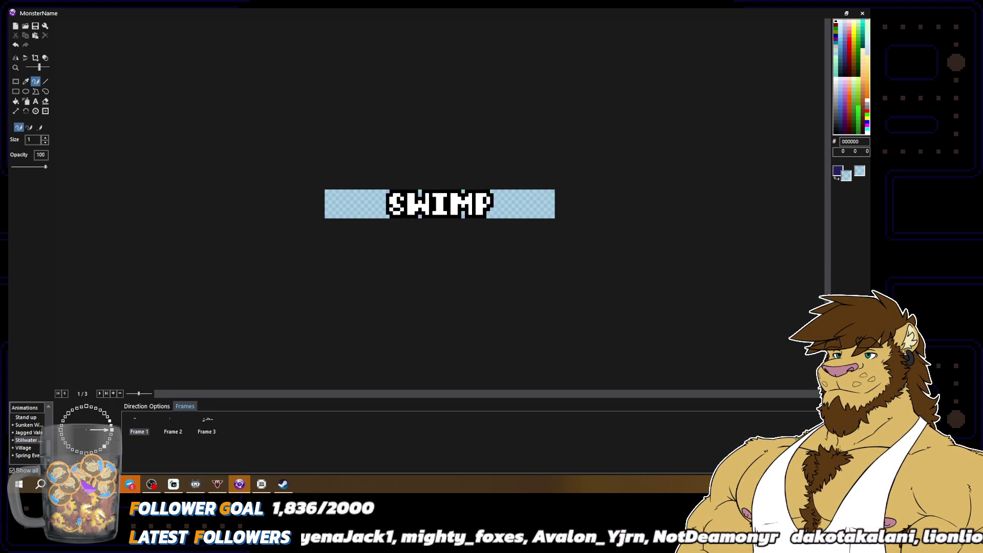
Delete frames 2 and 3 so the SWIMP animation keeps only Frame 1
{"action": "left_click", "coordinate": [183, 424]}
{"action": "left_click", "coordinate": [207, 425], "text": "shift"}
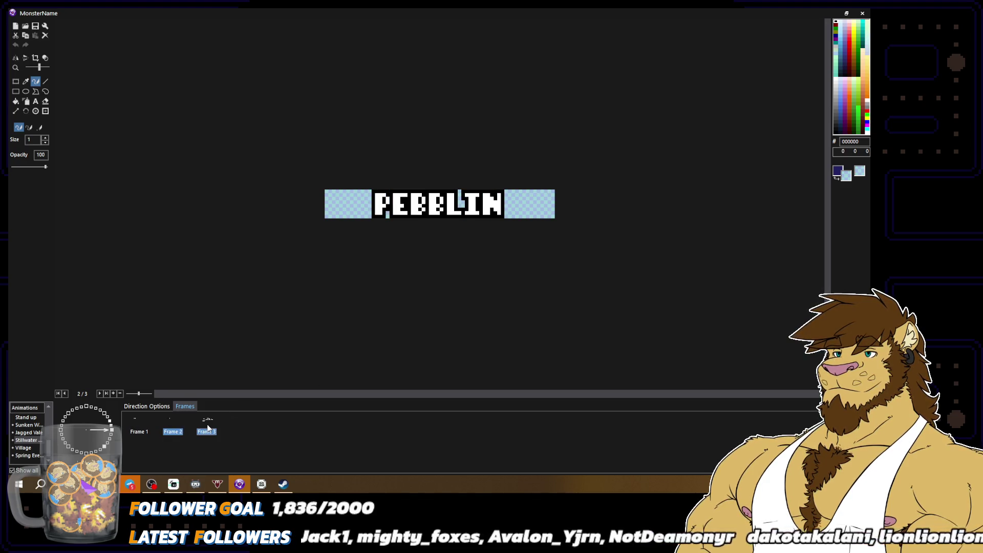
{"action": "key", "text": "Delete"}
{"action": "left_click", "coordinate": [139, 417]}
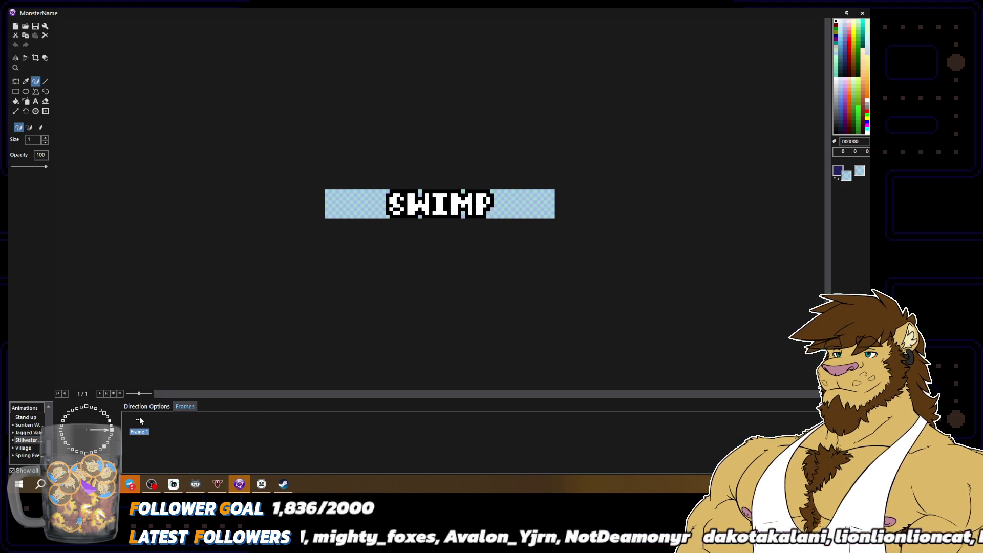
{"action": "left_click", "coordinate": [146, 406]}
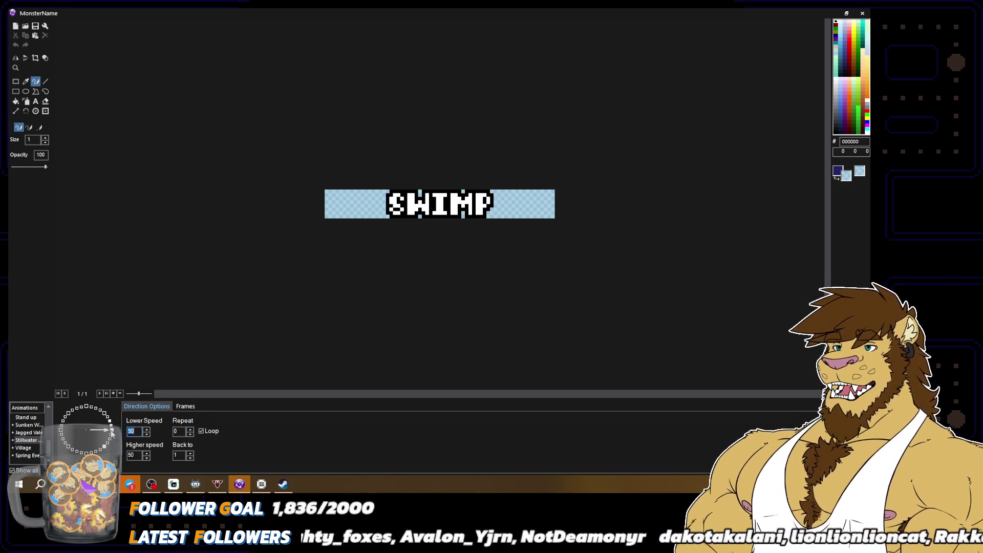
{"action": "scroll", "coordinate": [111, 433], "scroll_direction": "up", "scroll_amount": 2}
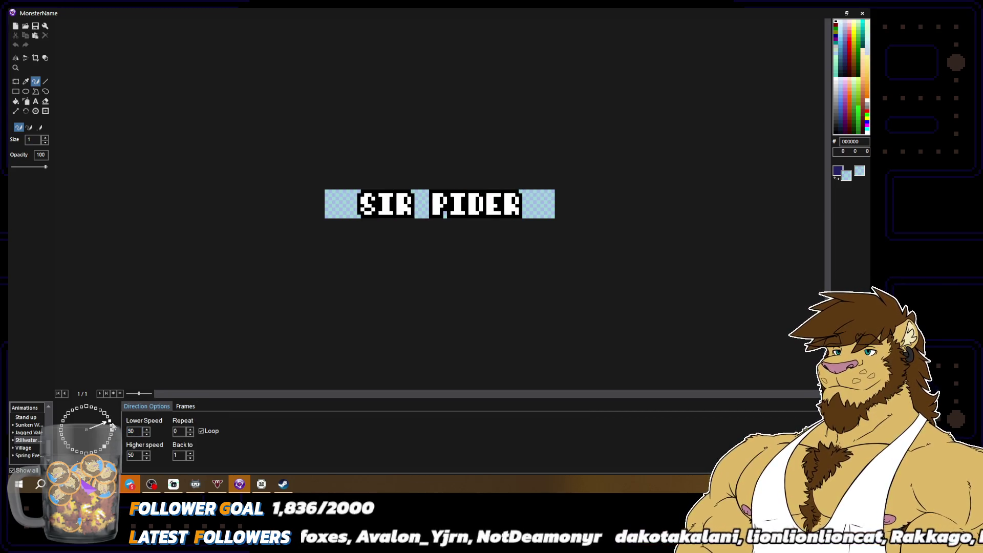
{"action": "scroll", "coordinate": [113, 433], "scroll_direction": "down", "scroll_amount": 2}
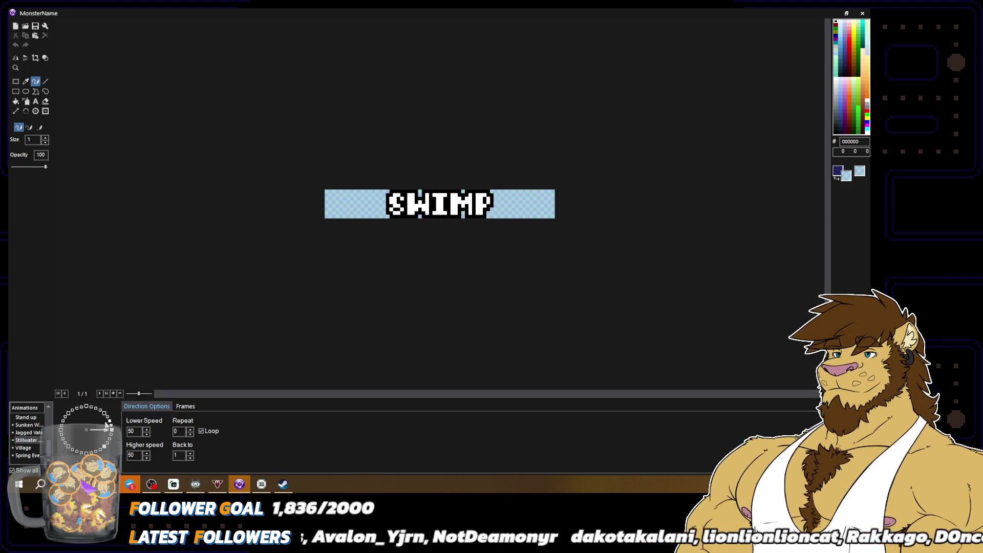
{"action": "scroll", "coordinate": [111, 424], "scroll_direction": "up", "scroll_amount": 2}
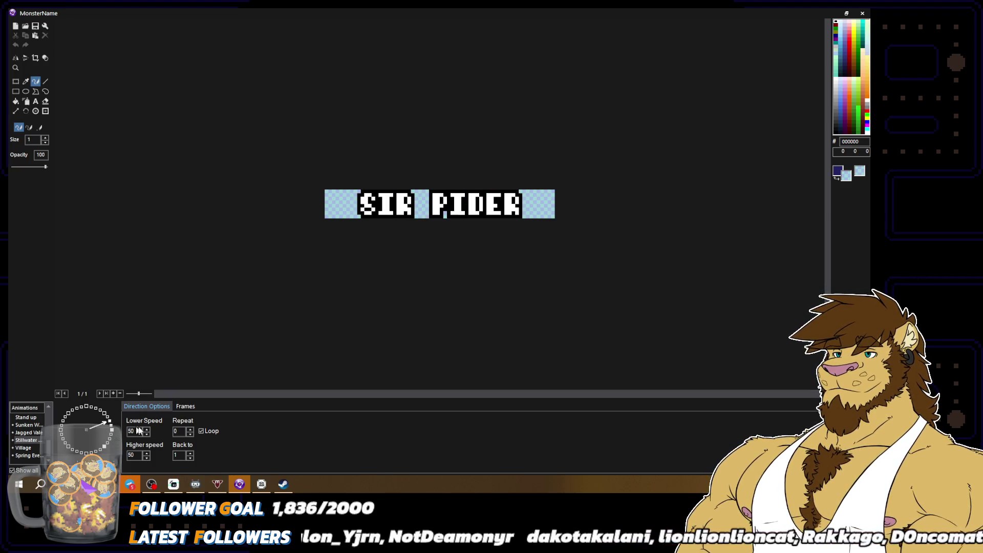
Delete and restore the SIR RIDER frame, then preview the next animation's directions
{"action": "left_click", "coordinate": [185, 406]}
{"action": "left_click", "coordinate": [141, 427]}
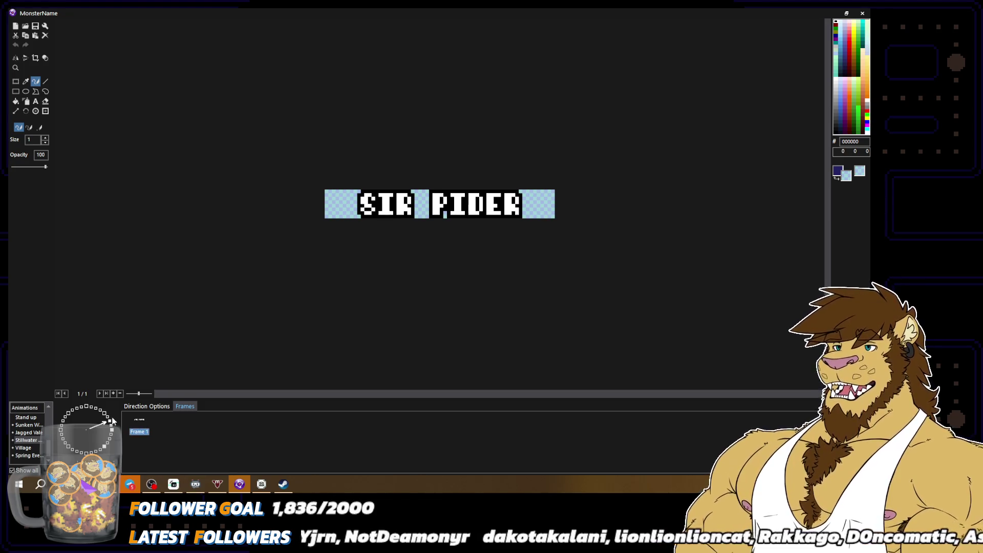
{"action": "key", "text": "Delete"}
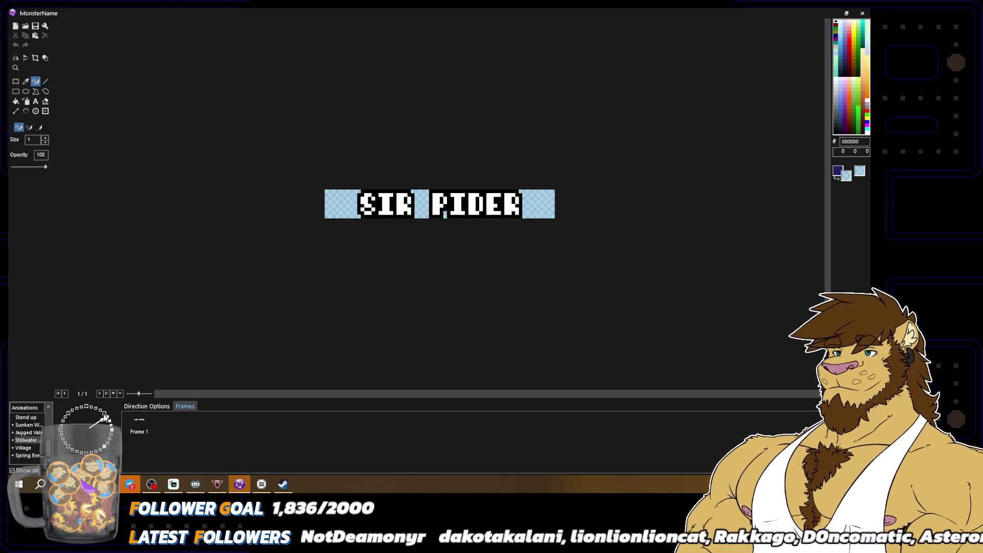
{"action": "key", "text": "ctrl+z"}
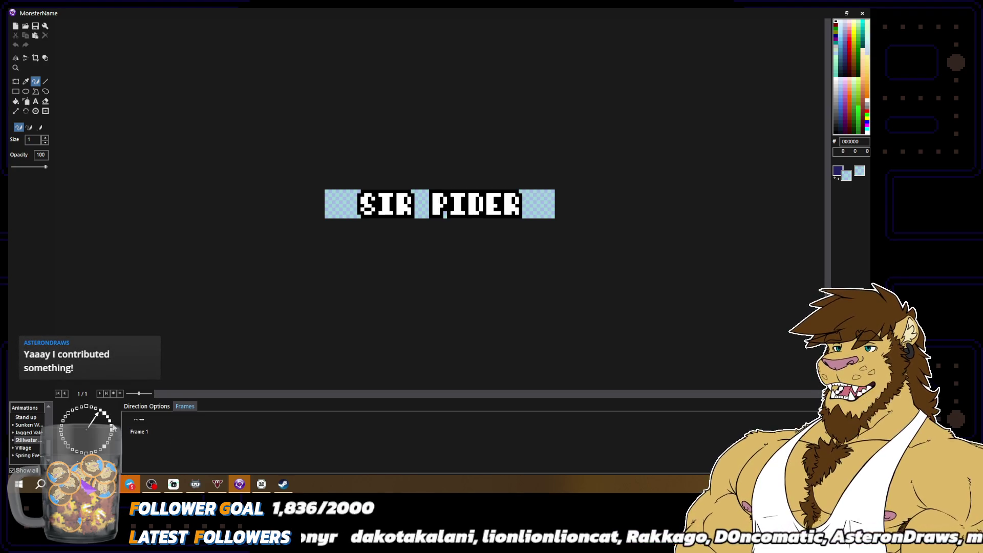
{"action": "left_click", "coordinate": [32, 439]}
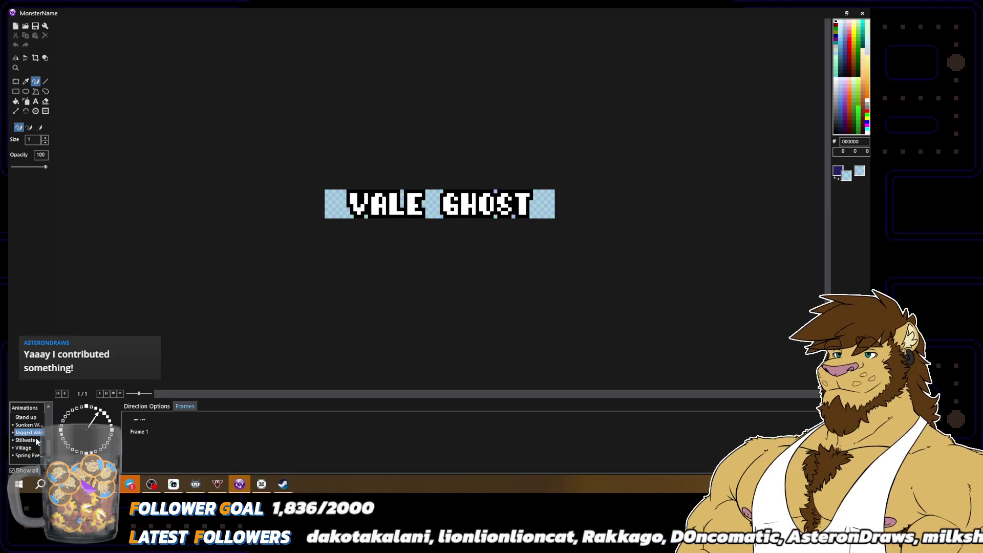
{"action": "left_click", "coordinate": [96, 408]}
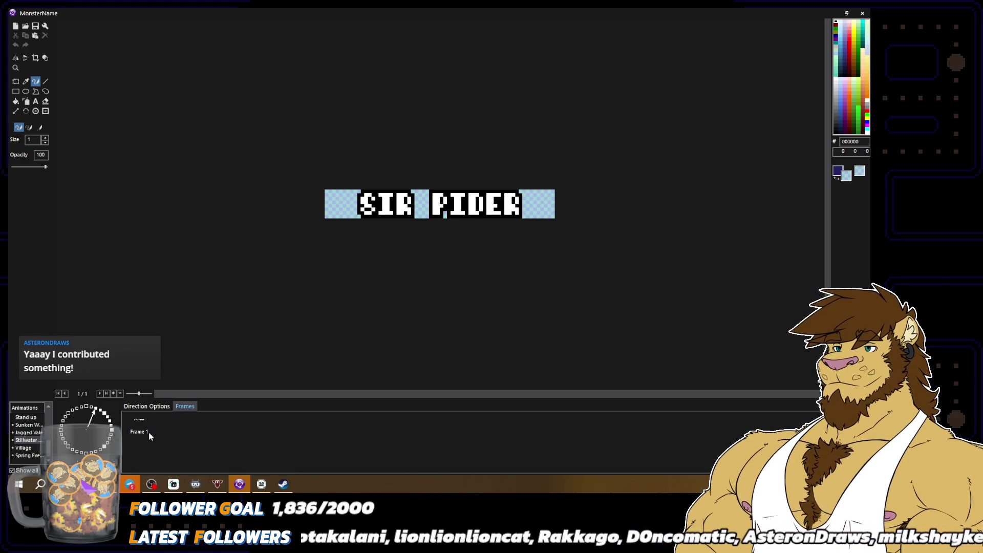
{"action": "left_click", "coordinate": [60, 433]}
{"action": "left_click", "coordinate": [86, 450]}
{"action": "left_click", "coordinate": [91, 452]}
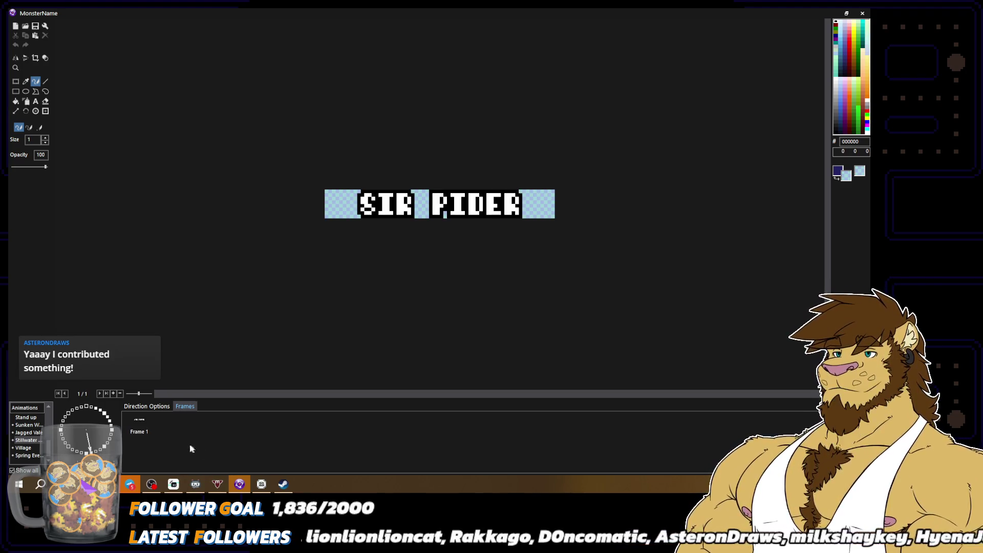
{"action": "left_click", "coordinate": [86, 408]}
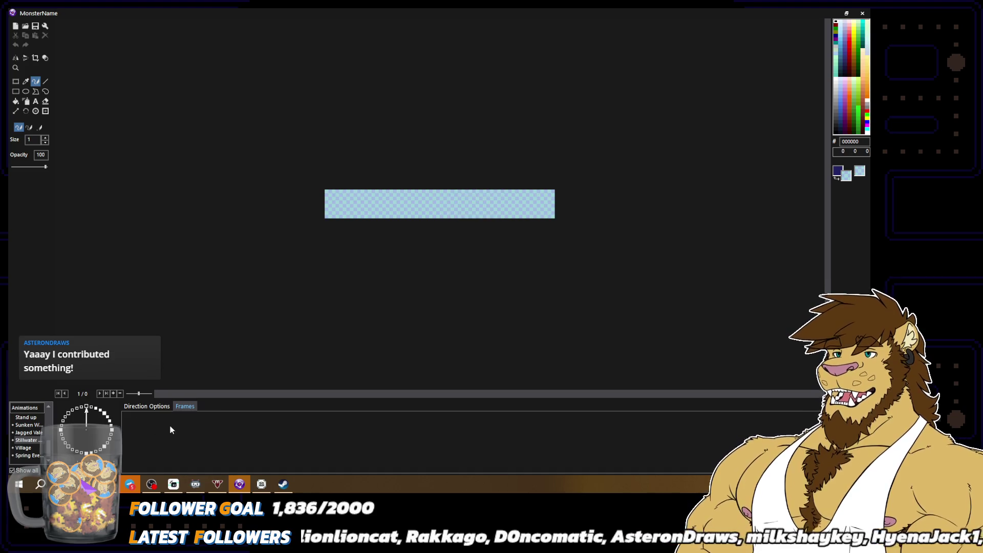
Turn on Loop for the SIR RIDER direction and the left-facing direction
{"action": "left_click", "coordinate": [145, 407]}
{"action": "left_click", "coordinate": [94, 410]}
{"action": "left_click", "coordinate": [190, 429]}
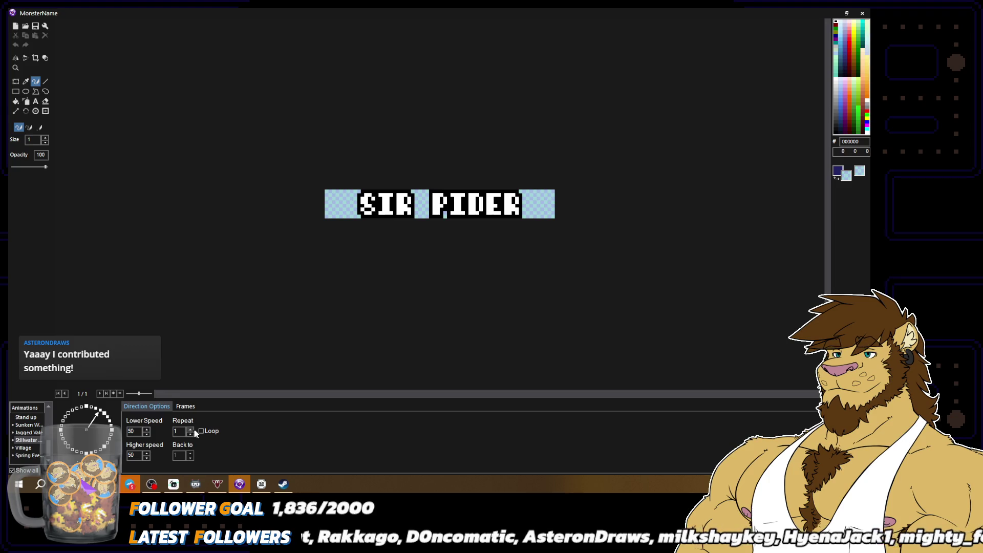
{"action": "left_click", "coordinate": [207, 433]}
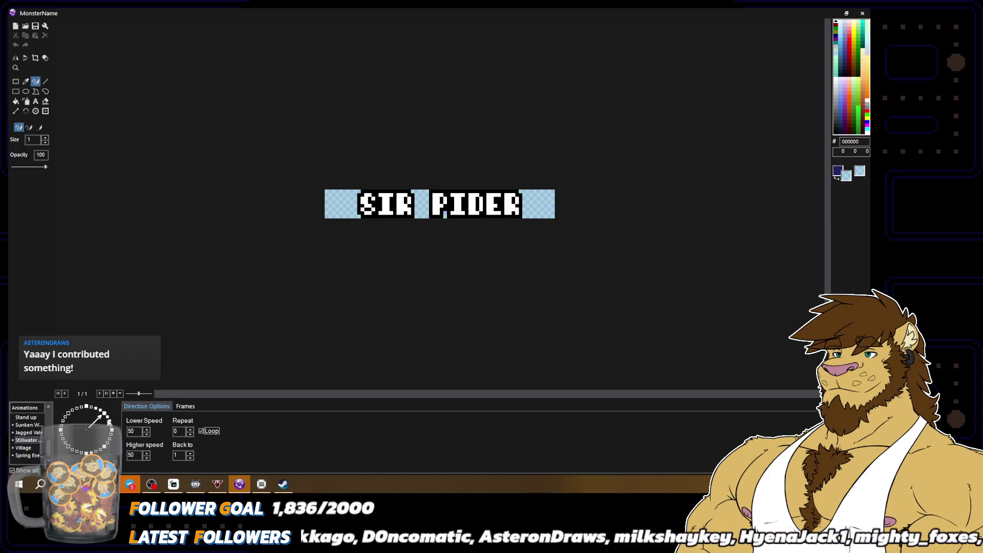
{"action": "left_click", "coordinate": [114, 419]}
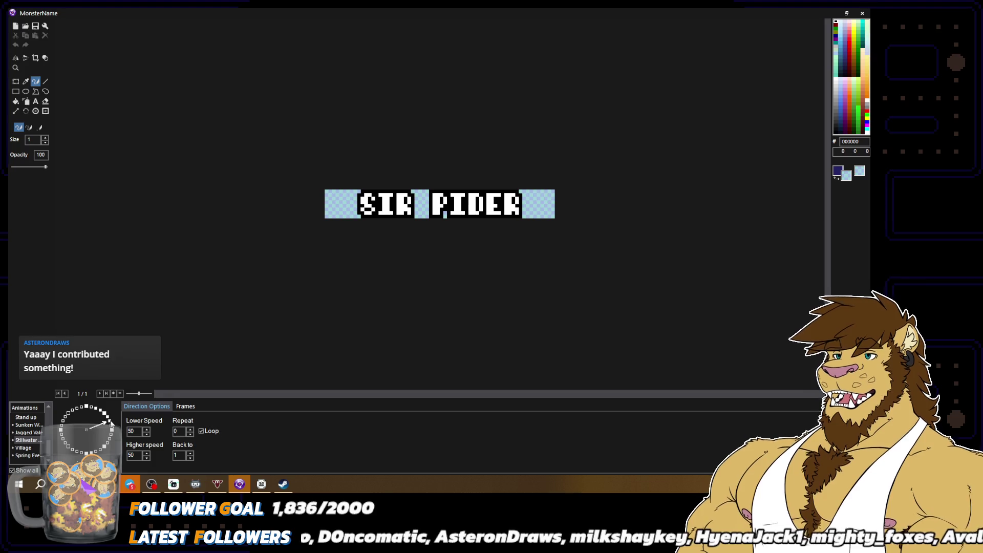
{"action": "left_click", "coordinate": [59, 431]}
{"action": "left_click", "coordinate": [201, 432]}
{"action": "left_click", "coordinate": [88, 452]}
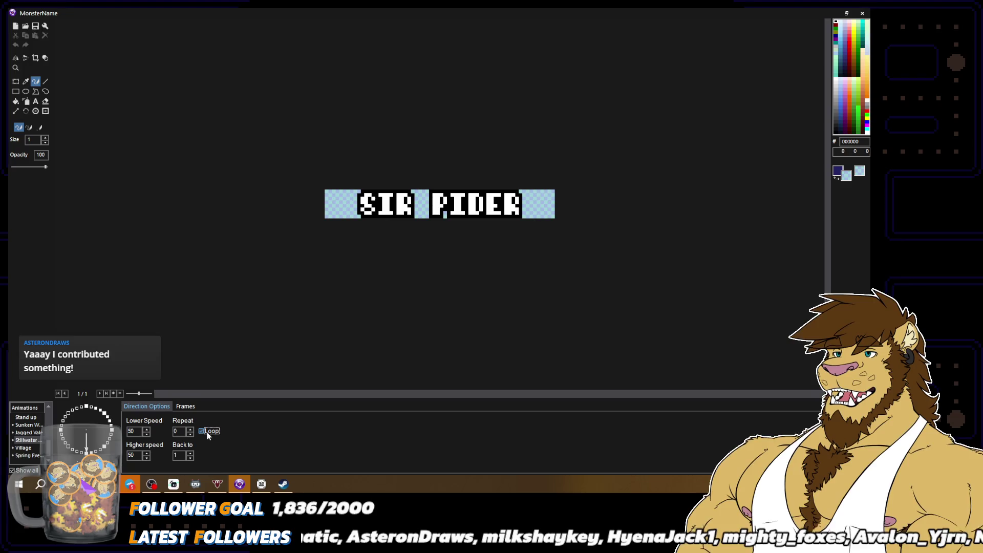
{"action": "left_click", "coordinate": [105, 450]}
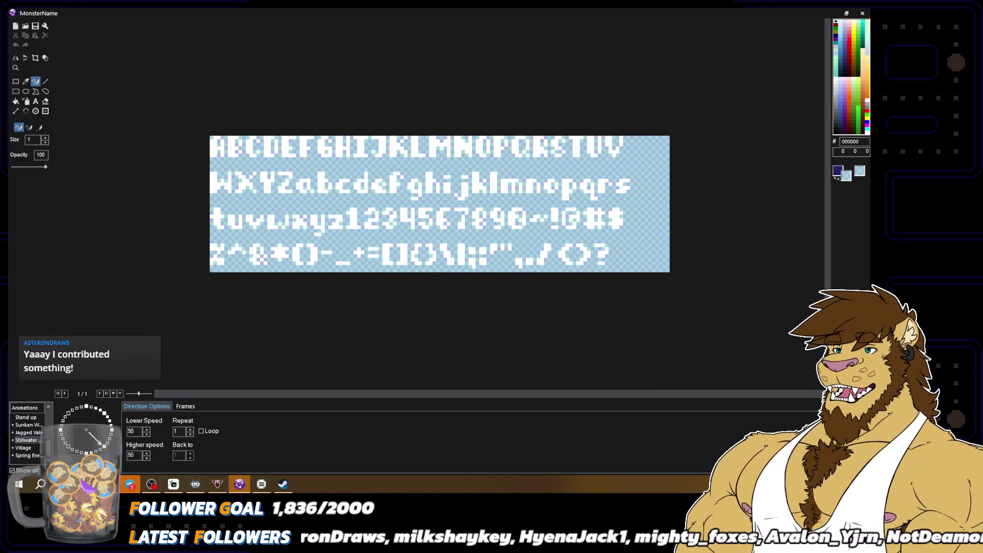
Close the image editor and save the Micro Stream RPG project with Ctrl+S
{"action": "key", "text": "Escape"}
{"action": "key", "text": "ctrl+s"}
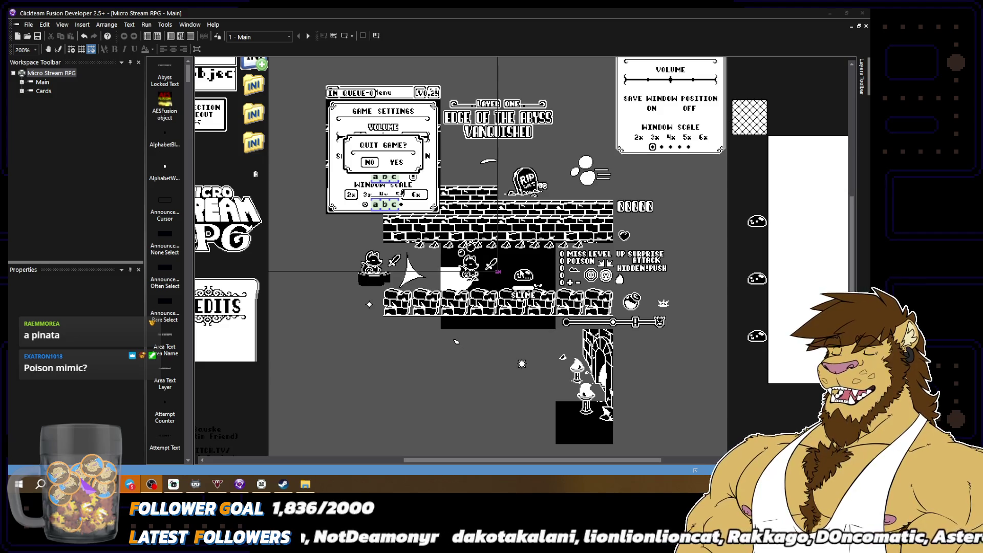
Open the monster sprite's left-facing Jagged Vale direction and show its transparent colour
{"action": "double_click", "coordinate": [497, 271]}
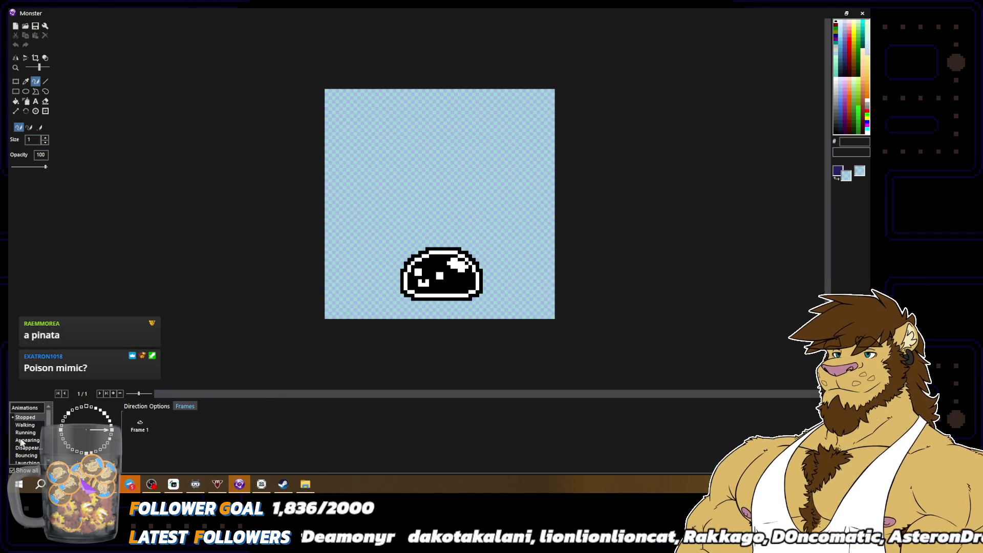
{"action": "scroll", "coordinate": [21, 440], "scroll_direction": "down", "scroll_amount": 5}
{"action": "left_click", "coordinate": [28, 434]}
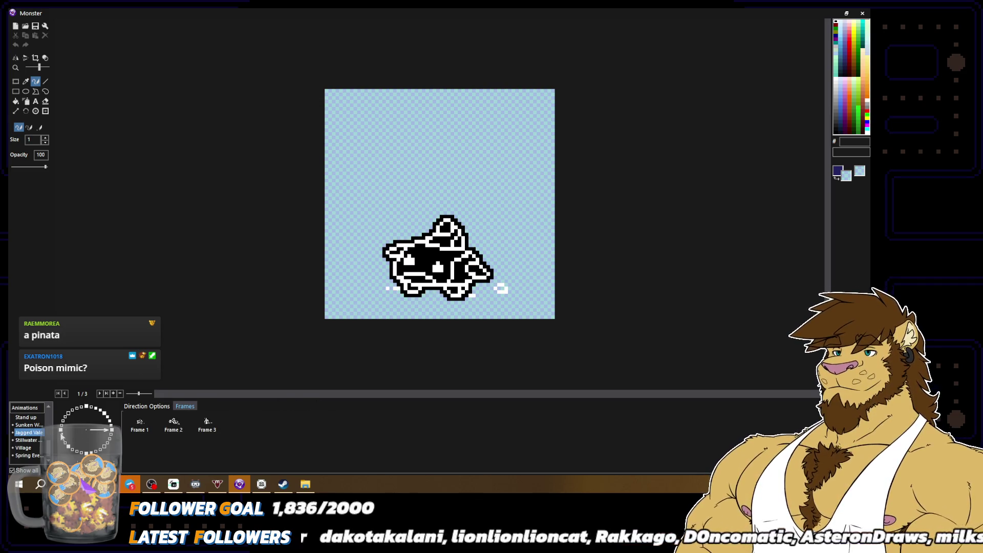
{"action": "left_click", "coordinate": [61, 433]}
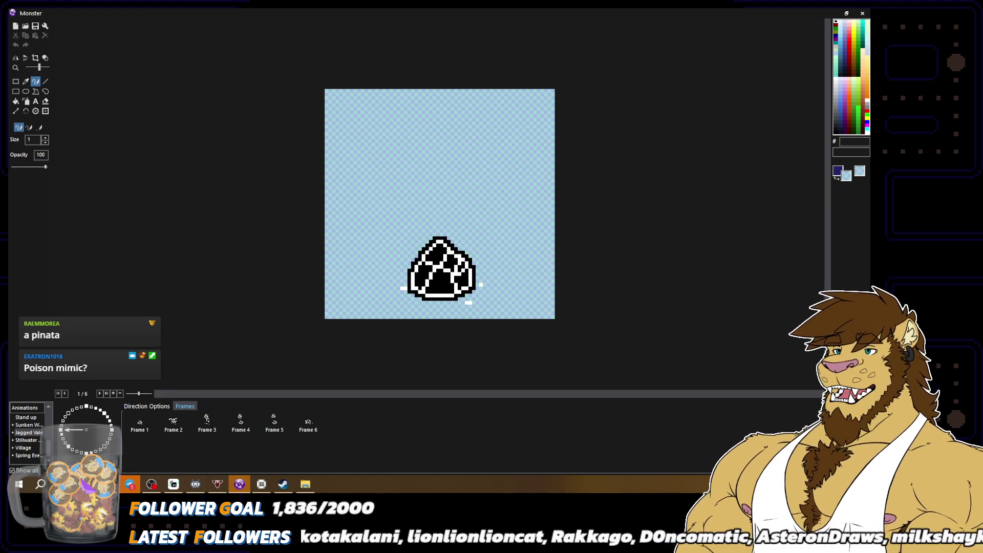
{"action": "scroll", "coordinate": [439, 204], "scroll_direction": "down", "scroll_amount": 1}
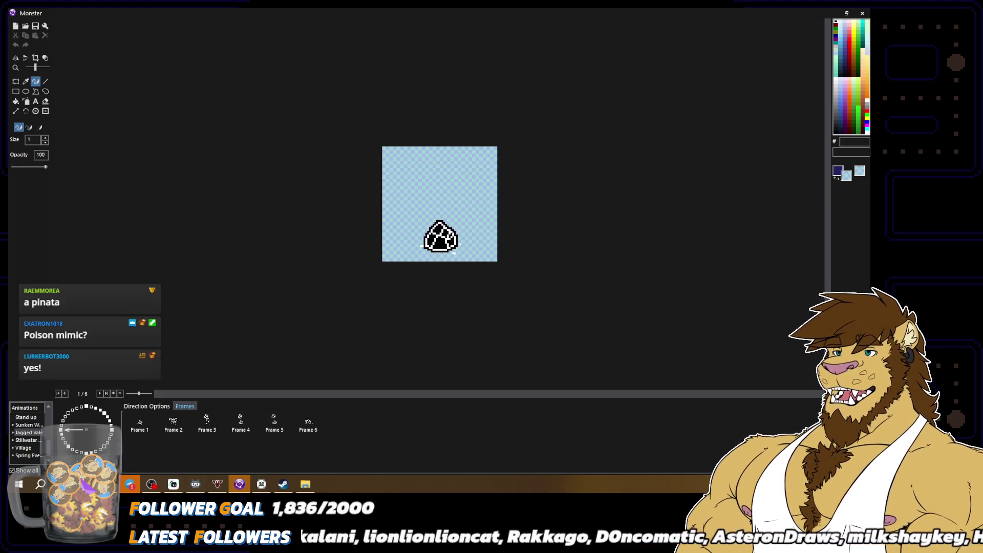
{"action": "left_click", "coordinate": [45, 57]}
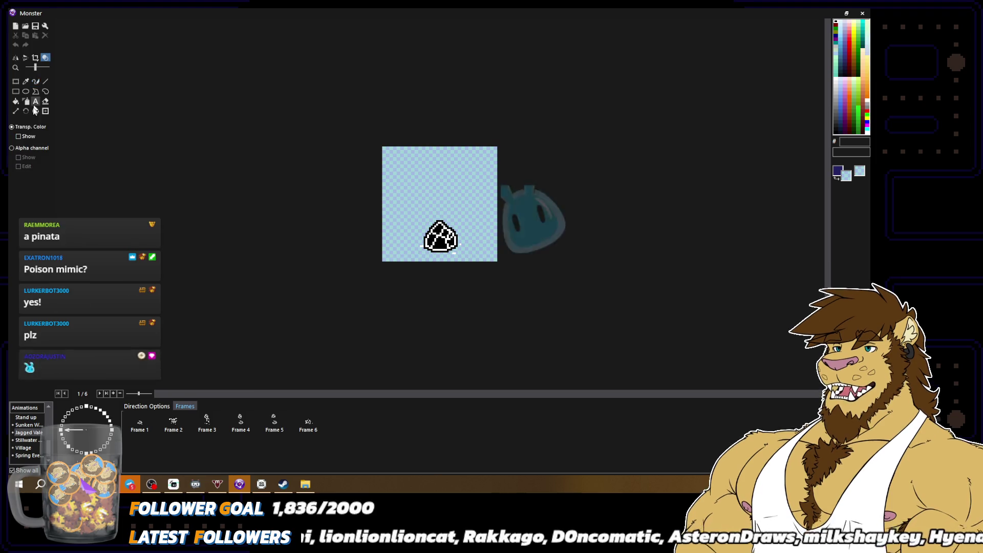
{"action": "left_click", "coordinate": [19, 136]}
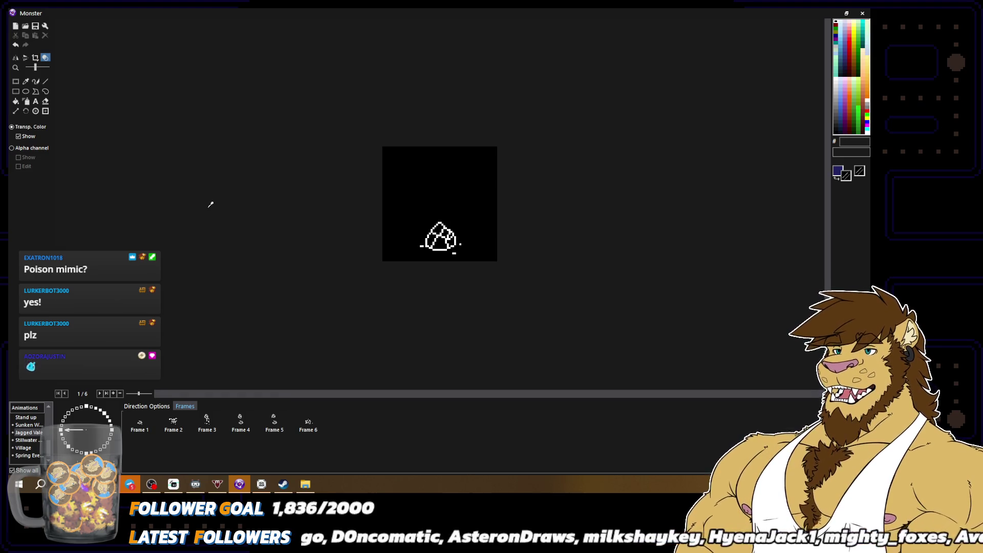
{"action": "left_click", "coordinate": [35, 81]}
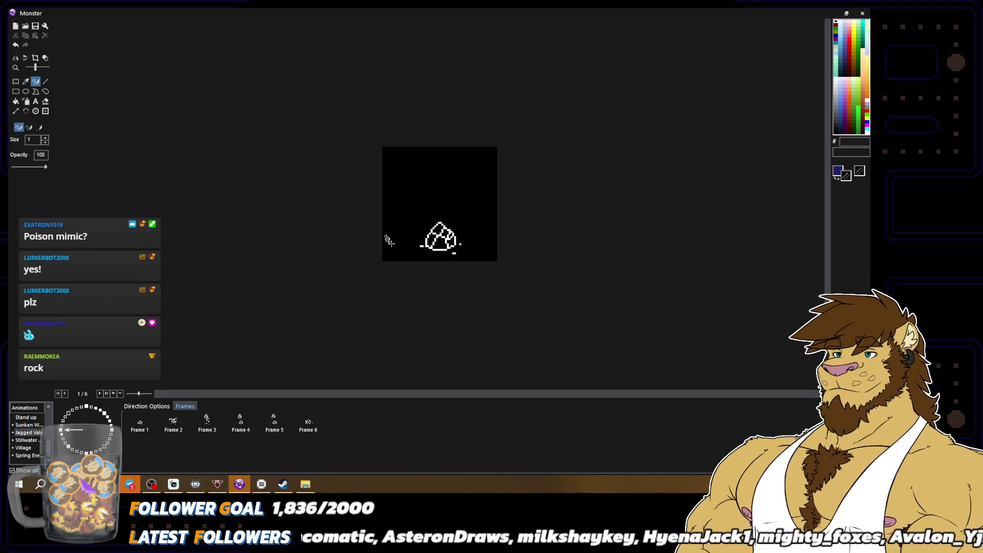
Flip between Frame 1 and Frame 2 to compare them, then return to the six-frame direction
{"action": "left_click", "coordinate": [175, 428]}
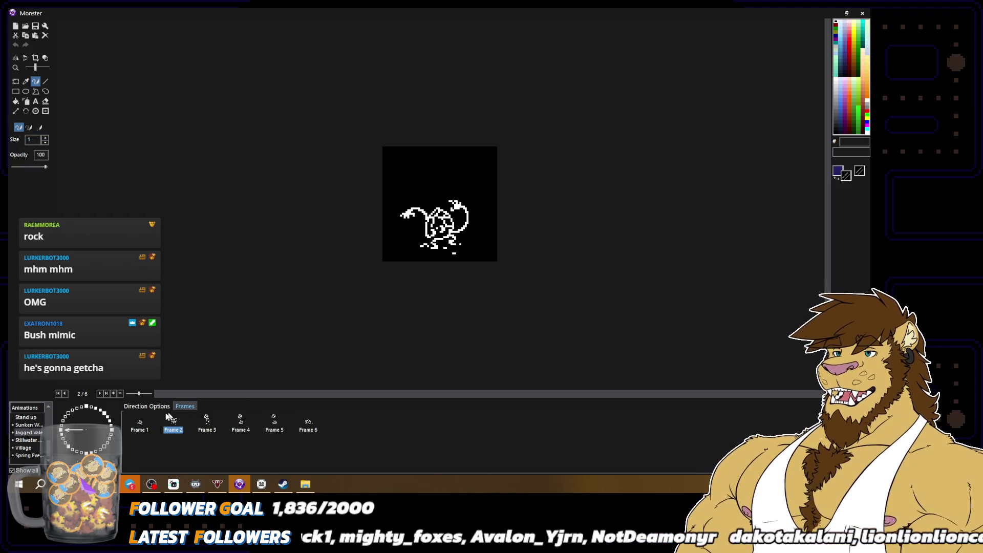
{"action": "left_click", "coordinate": [138, 424]}
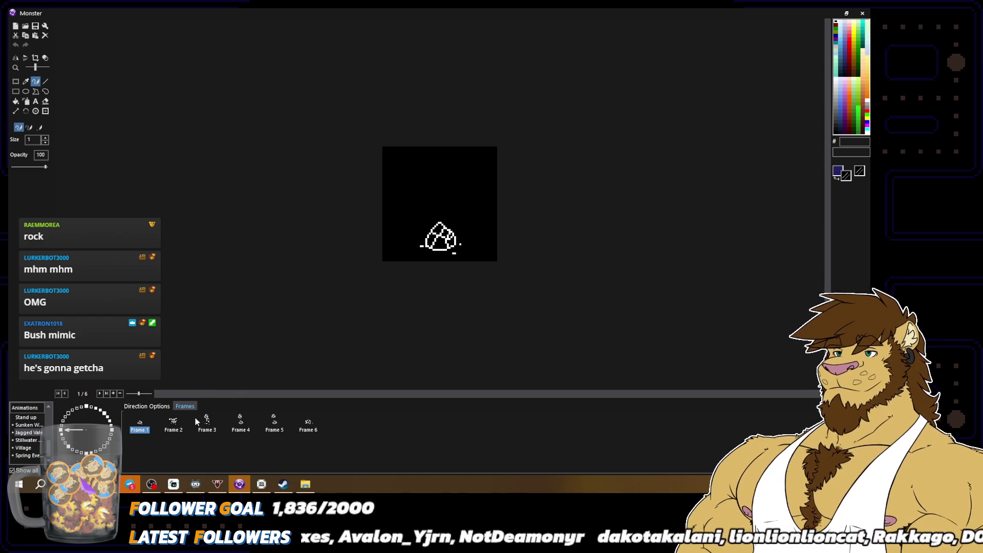
{"action": "left_click", "coordinate": [178, 424]}
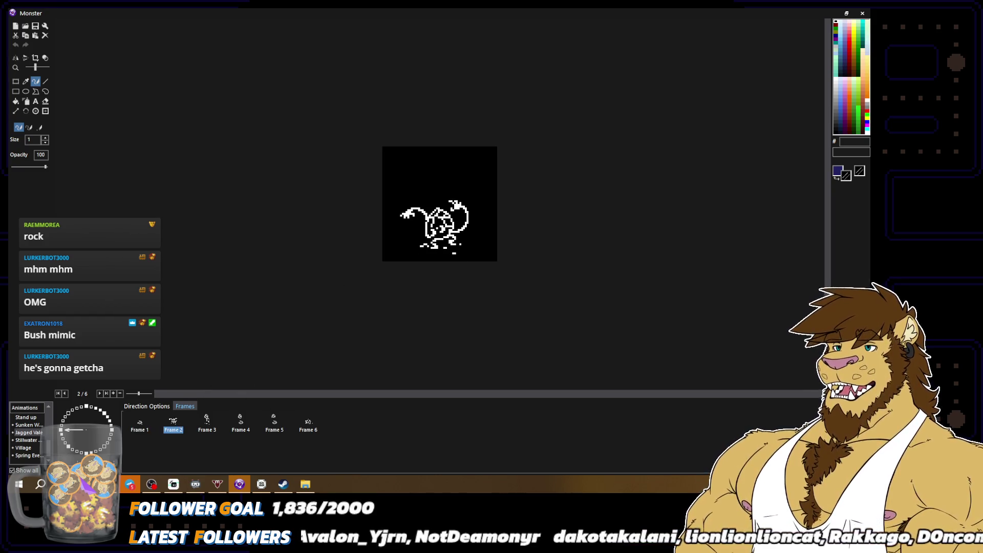
{"action": "left_click", "coordinate": [145, 427]}
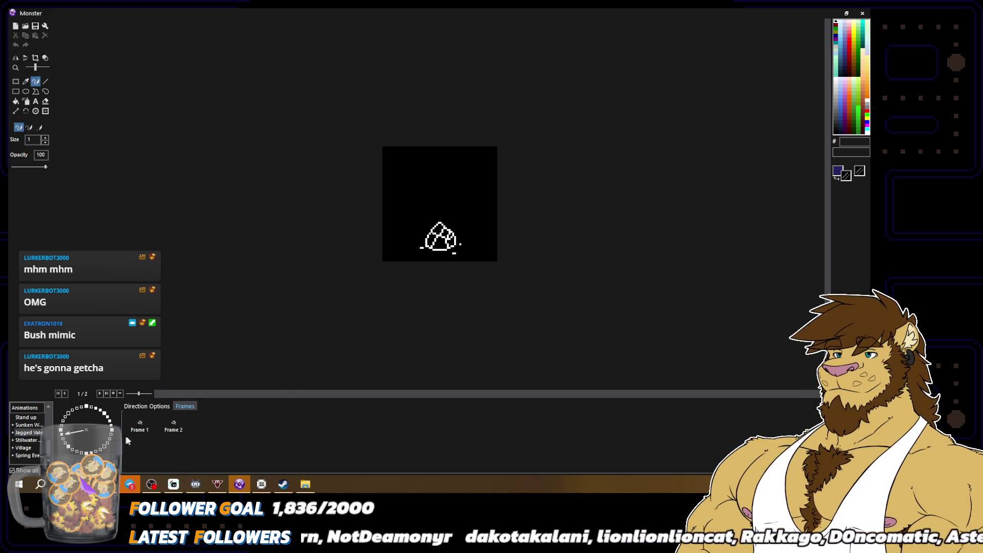
{"action": "left_click", "coordinate": [140, 426]}
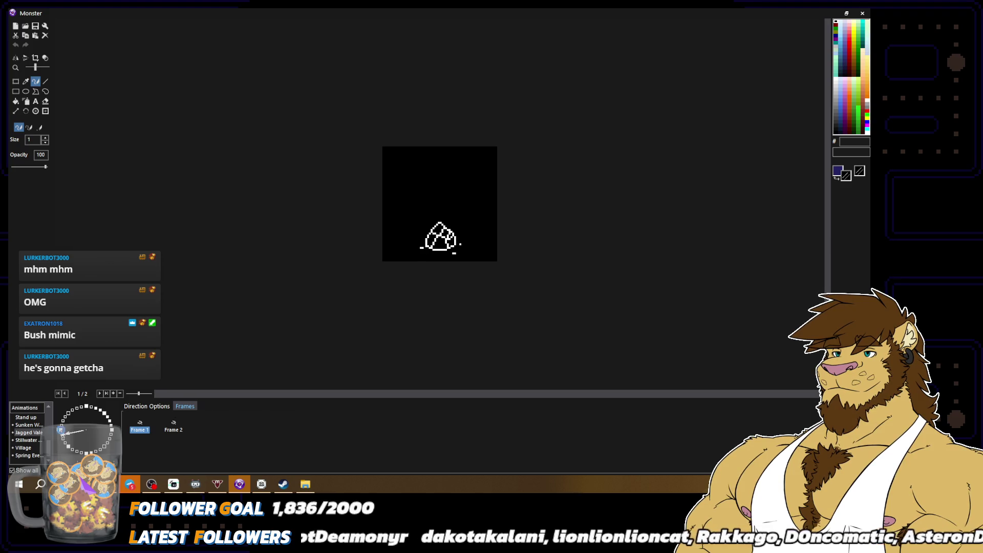
{"action": "key", "text": "ctrl+z"}
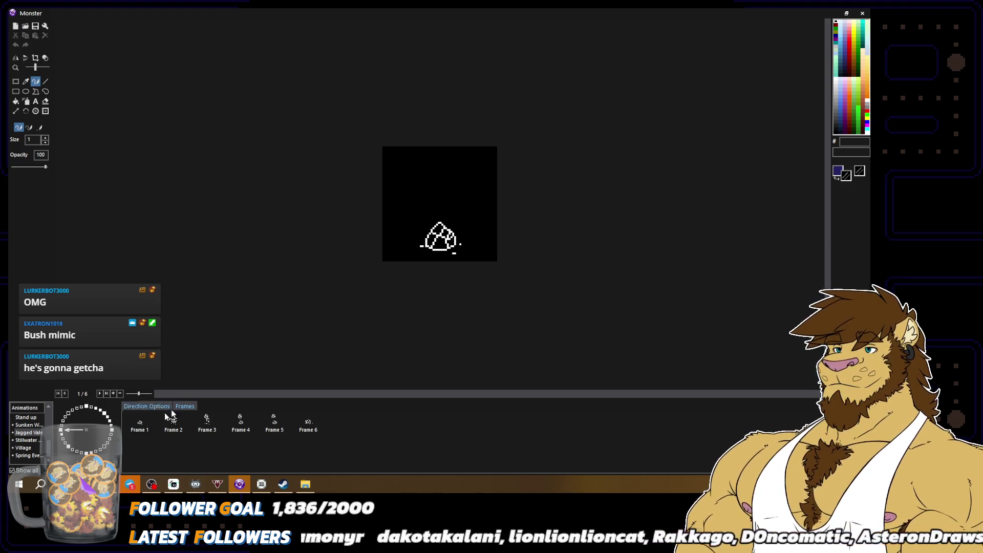
{"action": "left_click", "coordinate": [168, 425]}
In the two-frame direction, add a white pixel left of the rock and toggle transparency display
{"action": "left_click", "coordinate": [146, 425]}
{"action": "left_click", "coordinate": [65, 437]}
{"action": "left_click", "coordinate": [65, 437]}
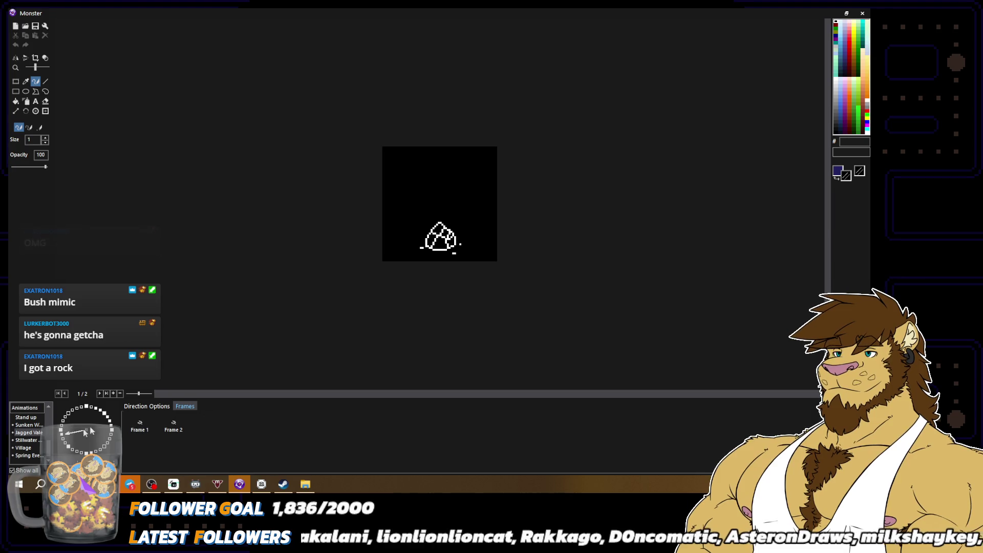
{"action": "scroll", "coordinate": [372, 334], "scroll_direction": "up", "scroll_amount": 2}
{"action": "left_click", "coordinate": [368, 326]}
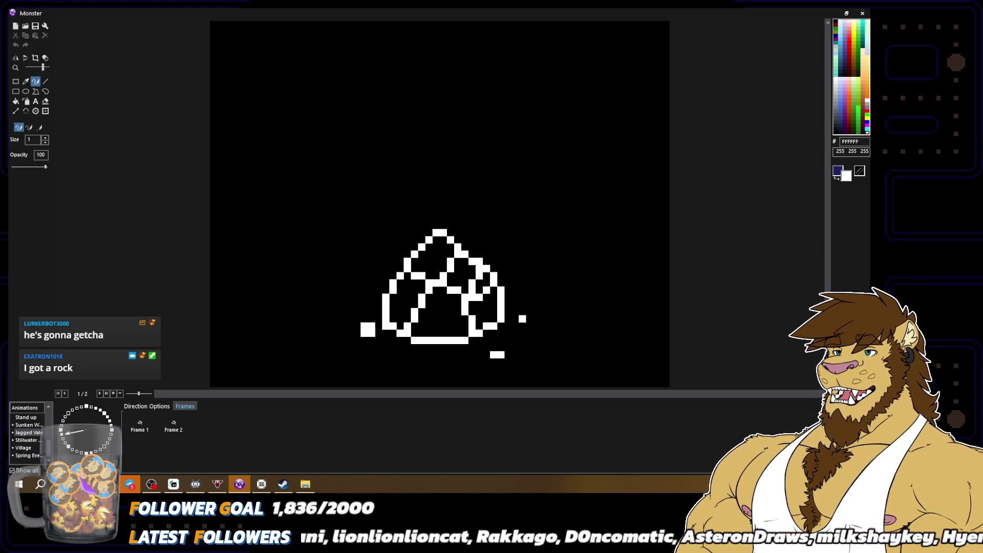
{"action": "left_click", "coordinate": [45, 57]}
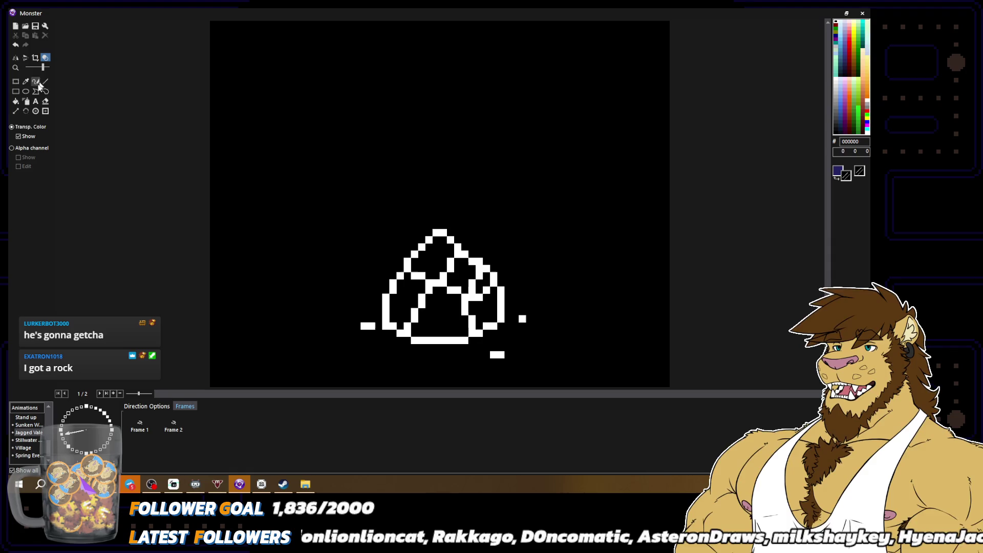
{"action": "left_click", "coordinate": [19, 136]}
Redraw the white pixel block beside the rock in Frame 2
{"action": "left_click", "coordinate": [172, 429]}
{"action": "left_click", "coordinate": [35, 81]}
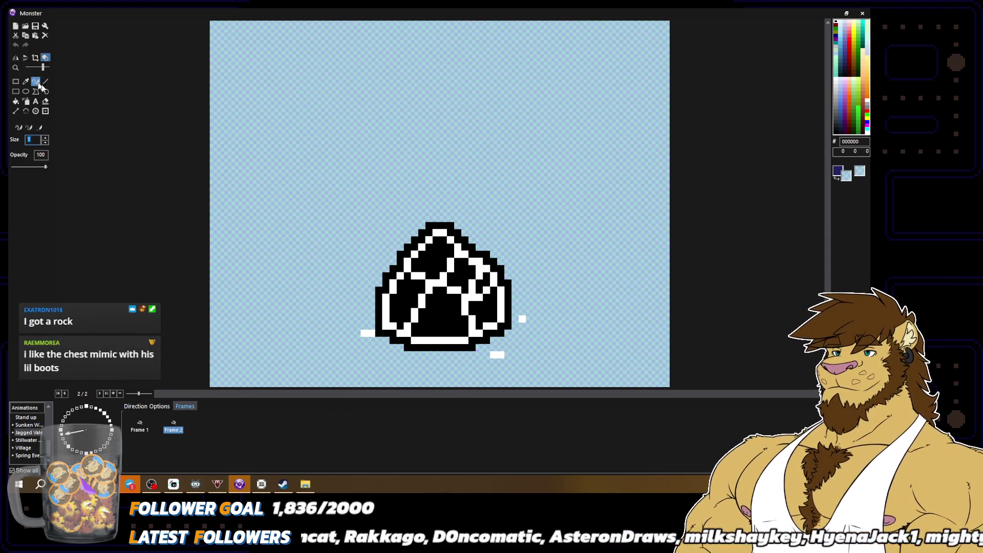
{"action": "left_click", "coordinate": [367, 326]}
{"action": "right_click", "coordinate": [367, 333]}
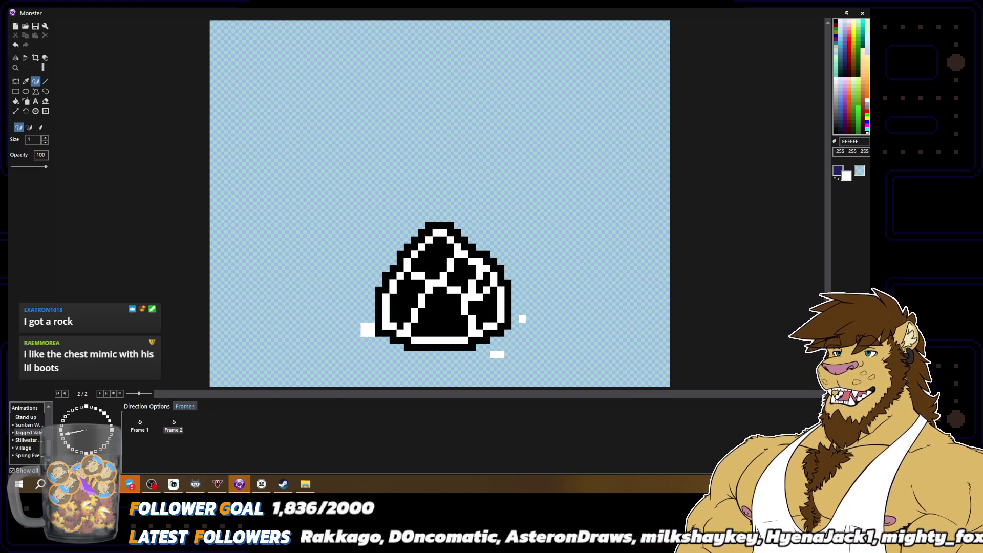
{"action": "left_click", "coordinate": [366, 325], "text": "alt"}
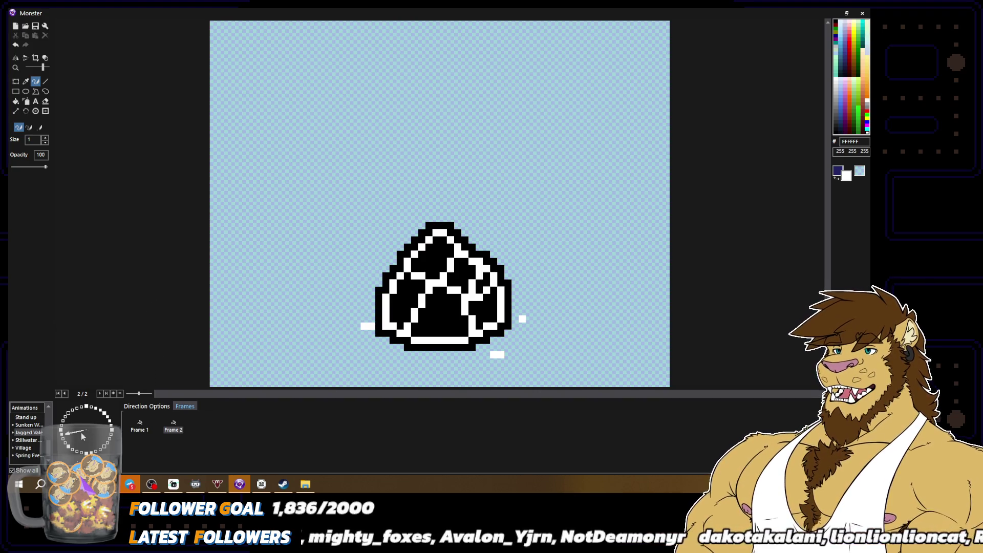
{"action": "scroll", "coordinate": [493, 261], "scroll_direction": "down", "scroll_amount": 1}
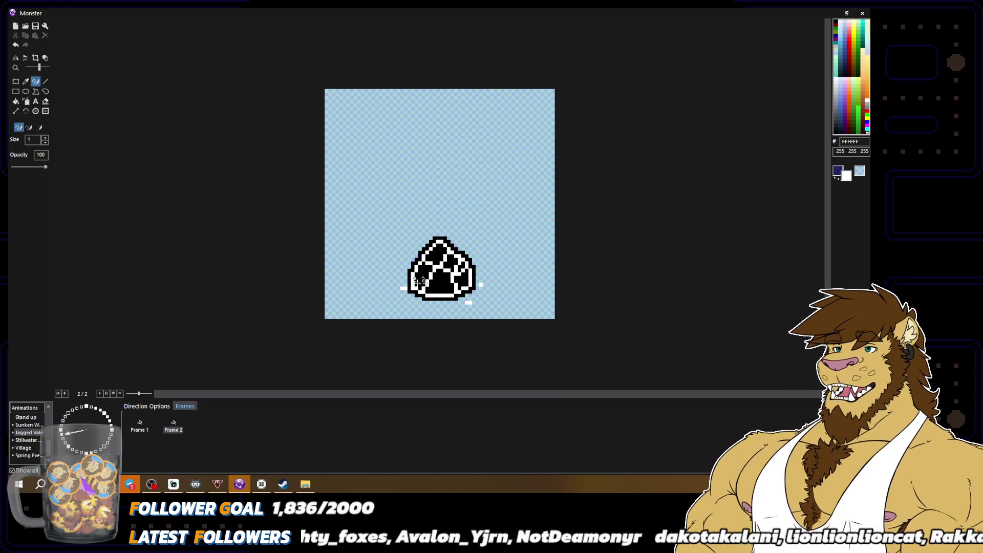
Browse the left-facing direction and Stopped animation, then open the Jagged Vale animation
{"action": "left_click", "coordinate": [64, 430]}
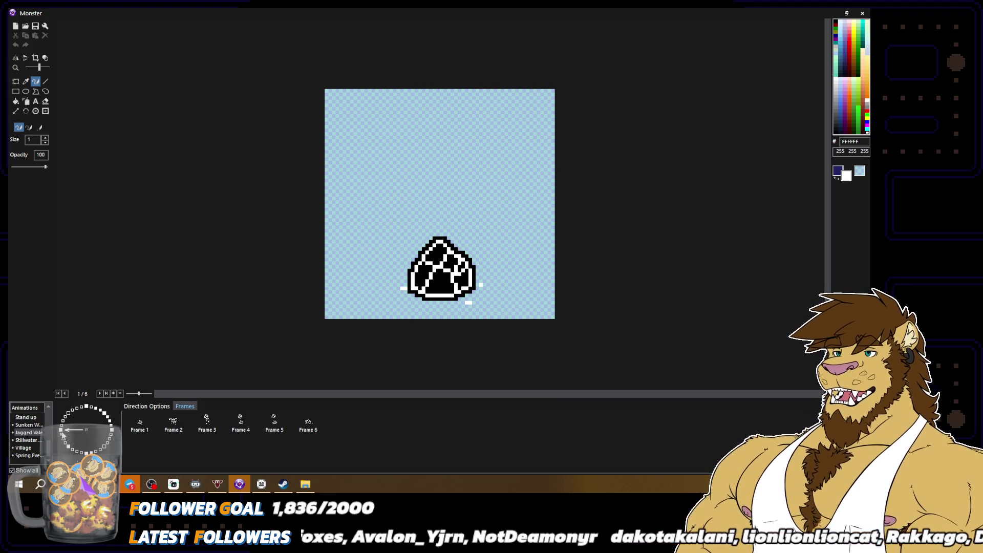
{"action": "left_click", "coordinate": [173, 430]}
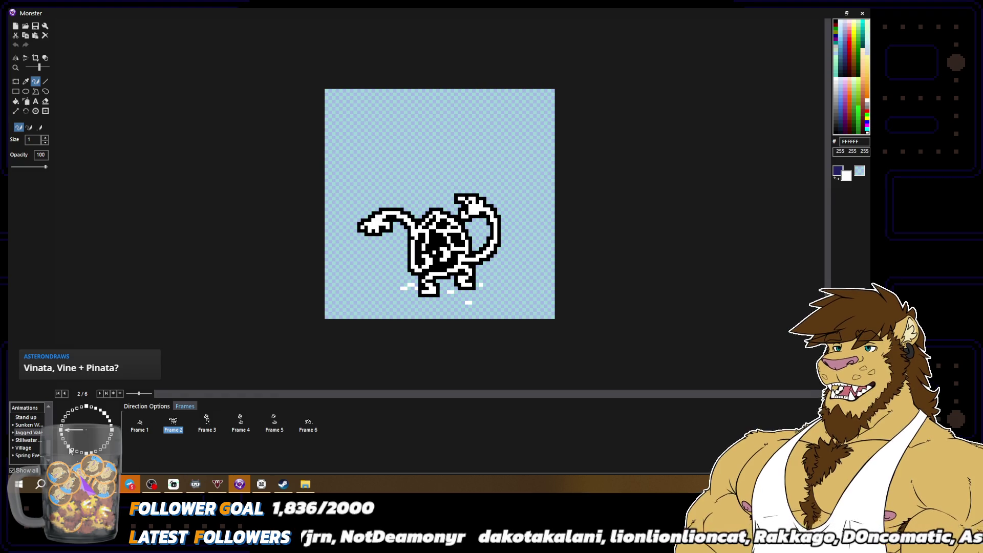
{"action": "left_click", "coordinate": [25, 417]}
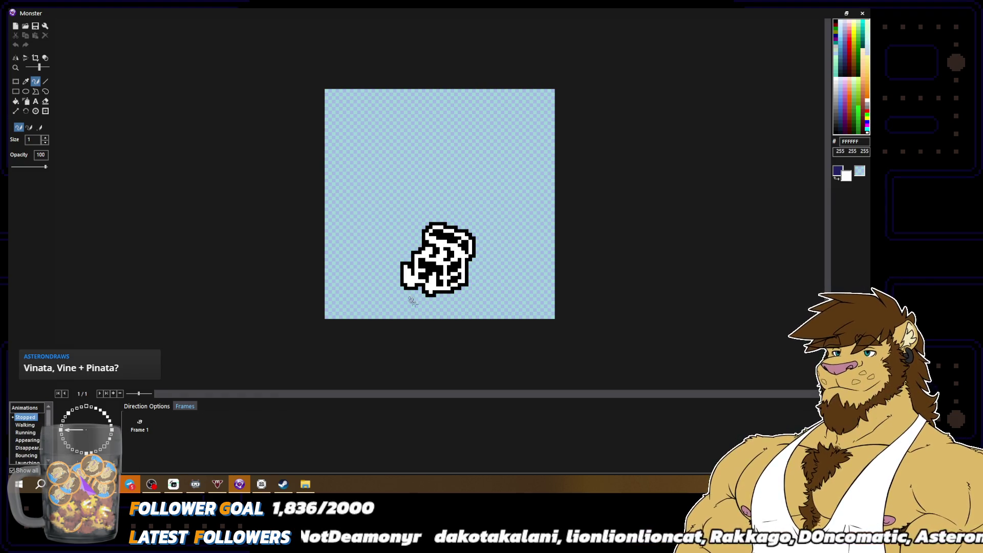
{"action": "scroll", "coordinate": [33, 435], "scroll_direction": "down", "scroll_amount": 5}
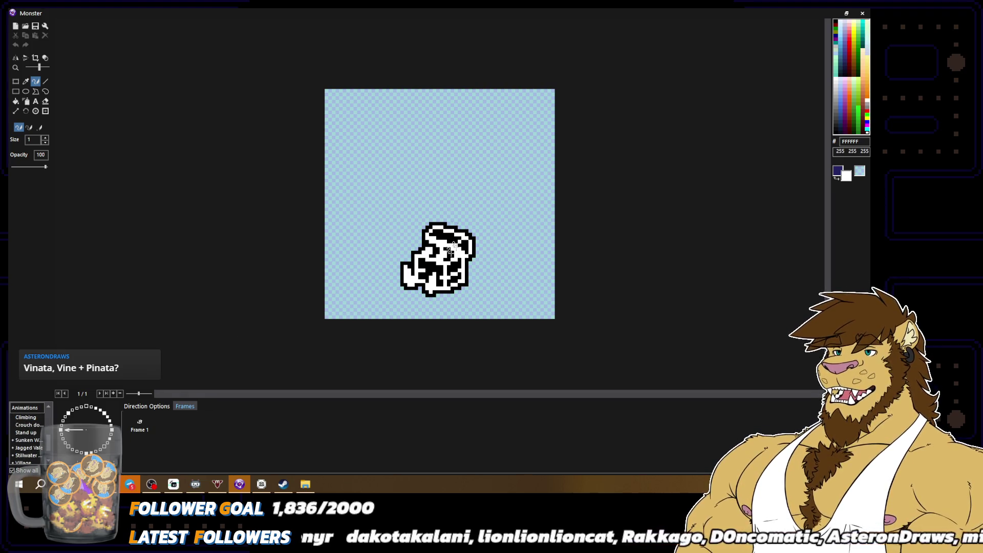
{"action": "left_click", "coordinate": [26, 440]}
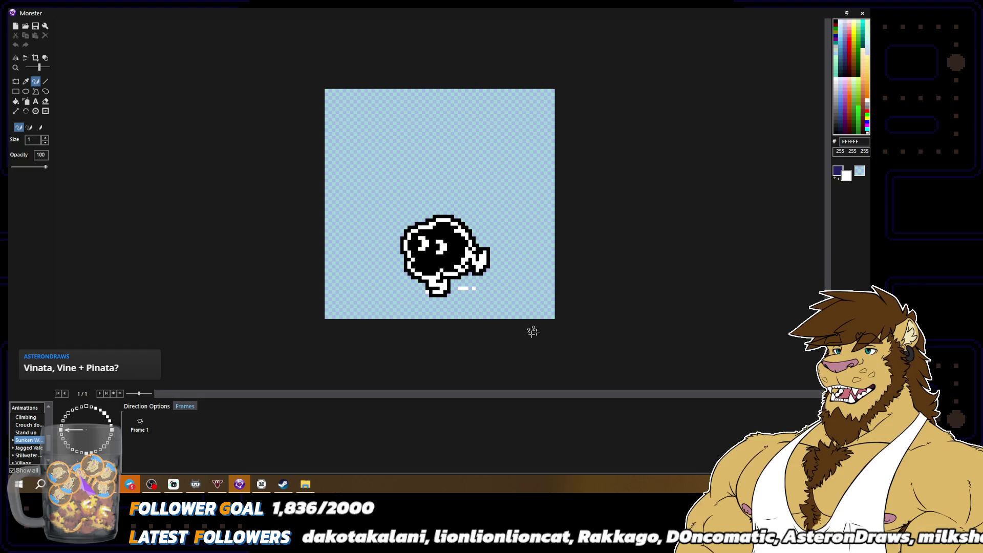
{"action": "left_click", "coordinate": [29, 447]}
{"action": "left_click", "coordinate": [169, 425]}
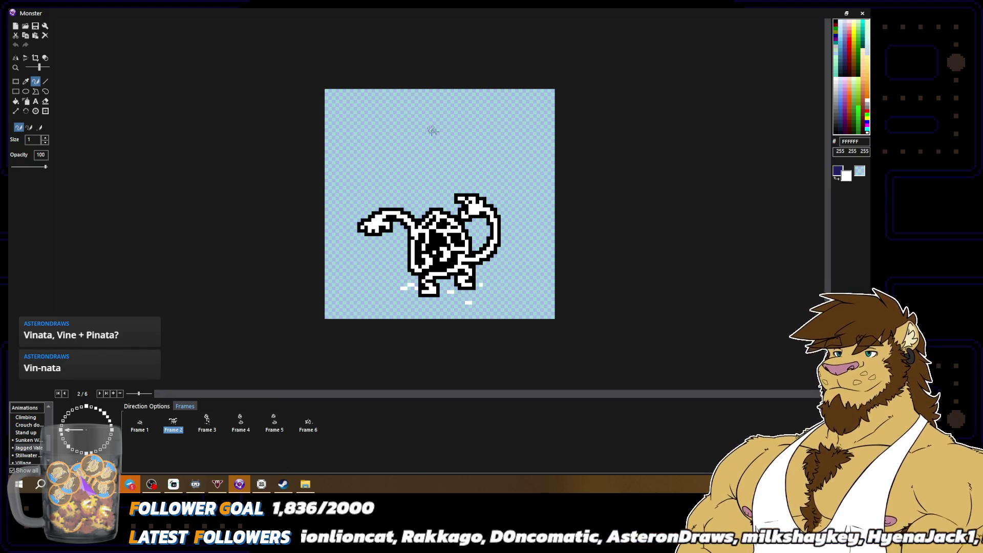
Flip through frames 5, 4, 3 and 2, comparing frames 2 and 3, then view Frame 6
{"action": "left_click", "coordinate": [274, 424]}
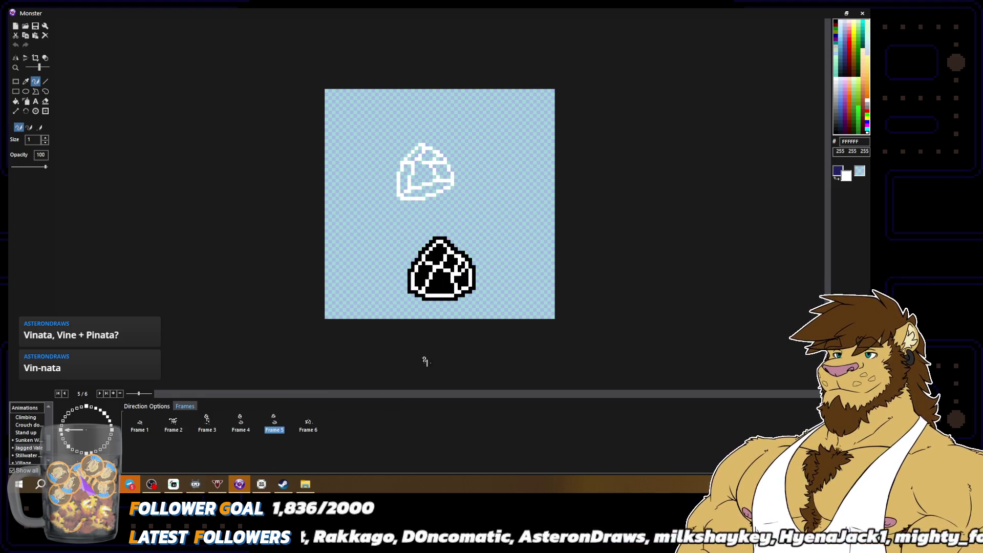
{"action": "left_click", "coordinate": [240, 429]}
{"action": "left_click", "coordinate": [272, 430]}
{"action": "left_click", "coordinate": [240, 429]}
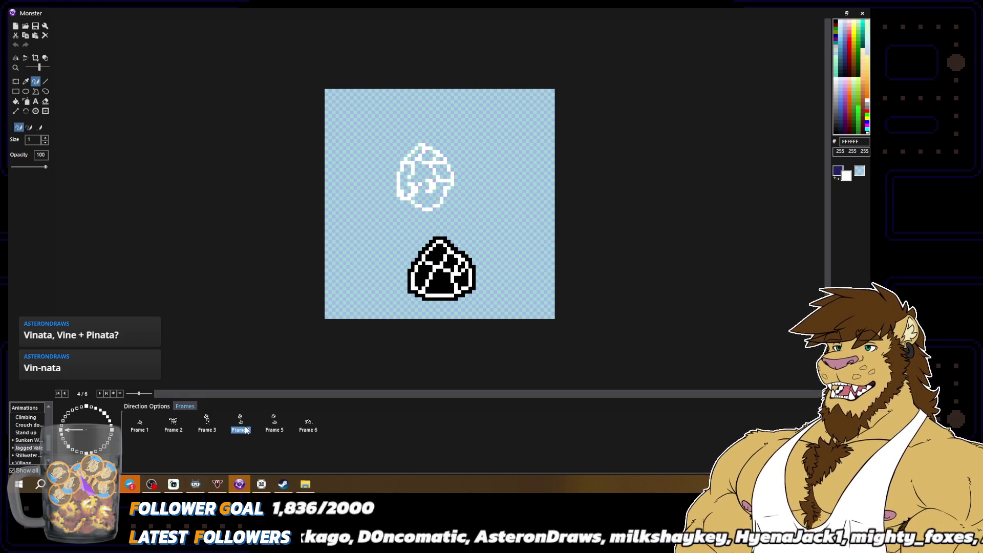
{"action": "left_click", "coordinate": [208, 428]}
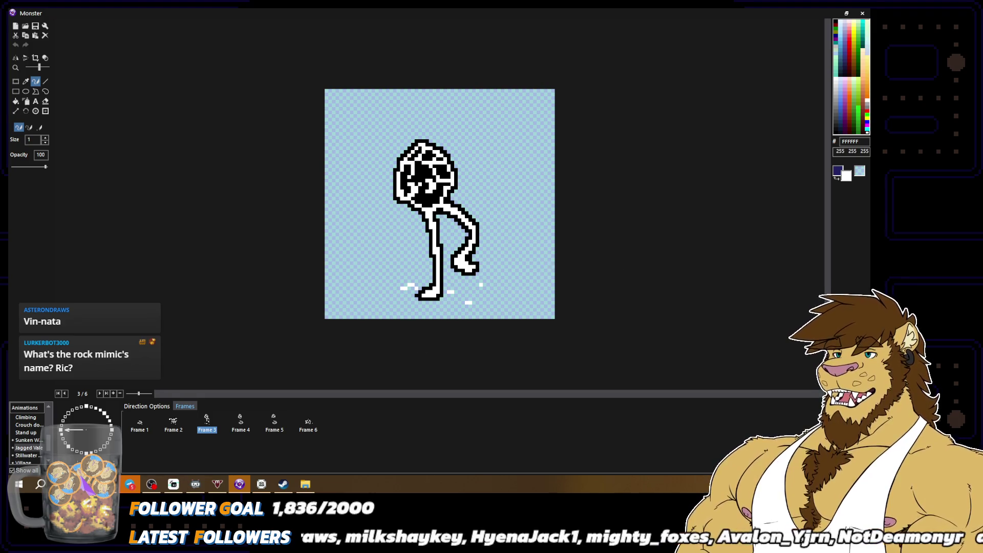
{"action": "left_click", "coordinate": [173, 423]}
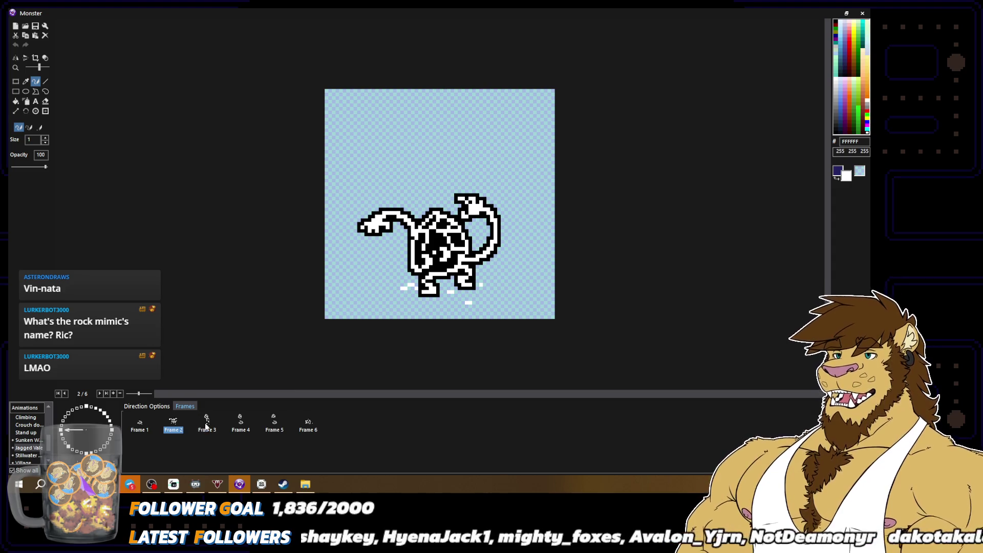
{"action": "left_click", "coordinate": [206, 424]}
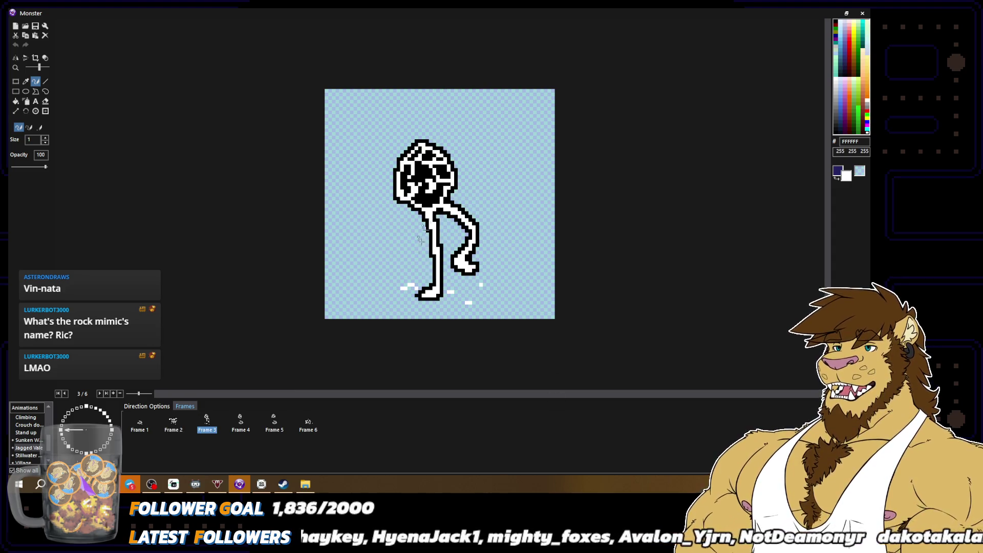
{"action": "left_click", "coordinate": [177, 428]}
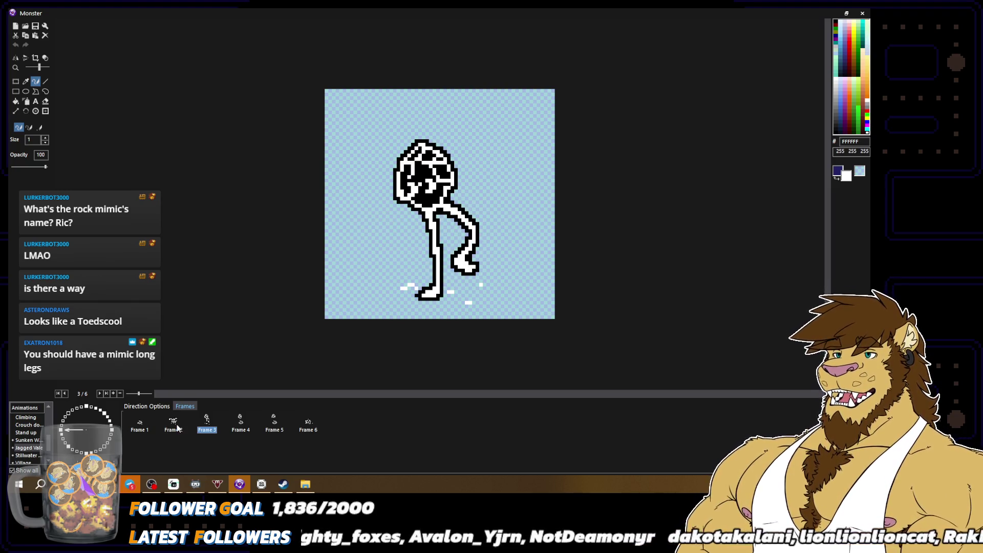
{"action": "key", "text": "Right"}
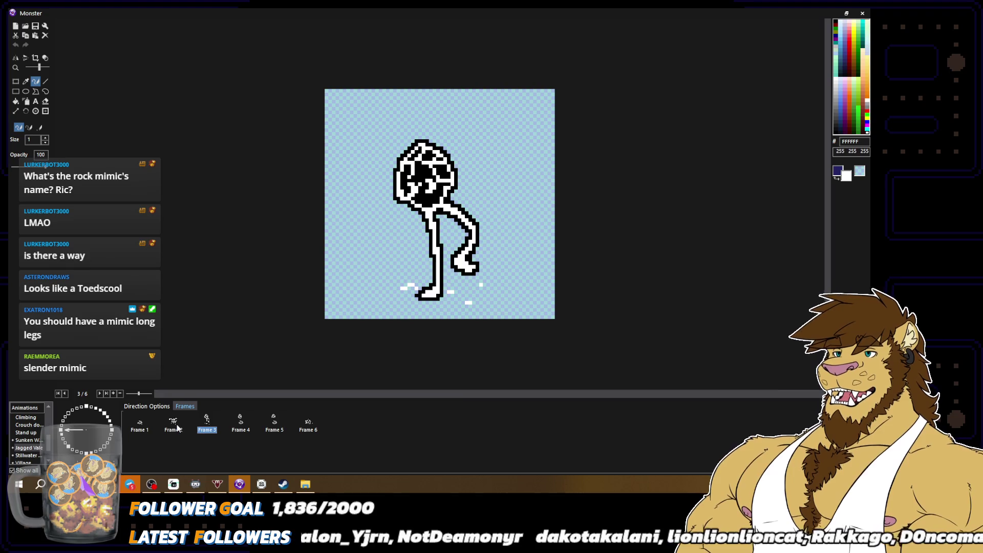
{"action": "left_click", "coordinate": [177, 428]}
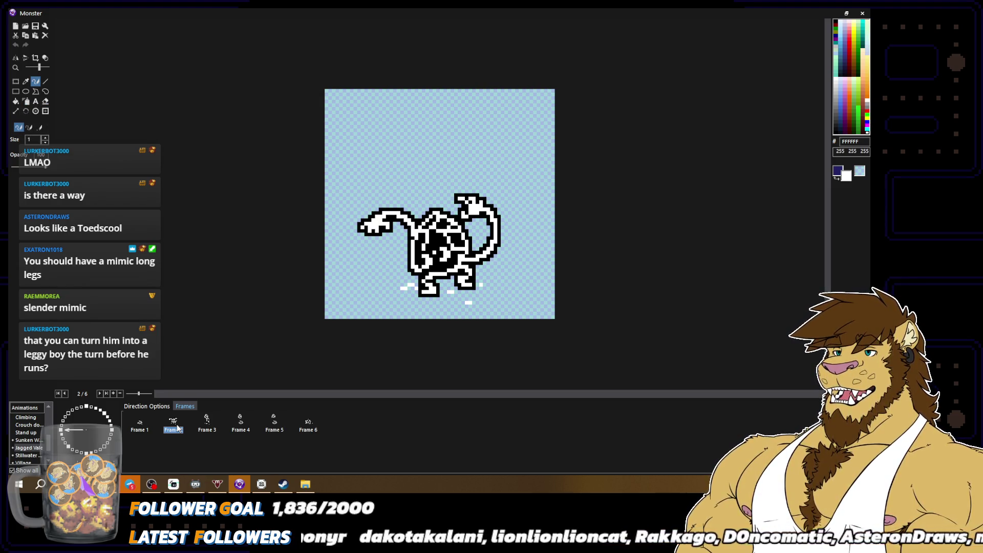
{"action": "left_click", "coordinate": [207, 422]}
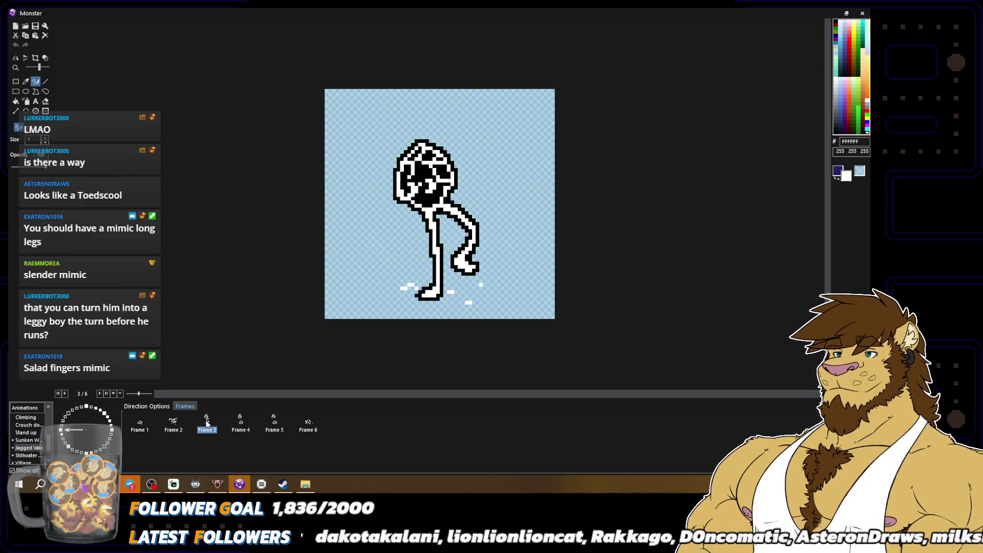
{"action": "left_click", "coordinate": [175, 422]}
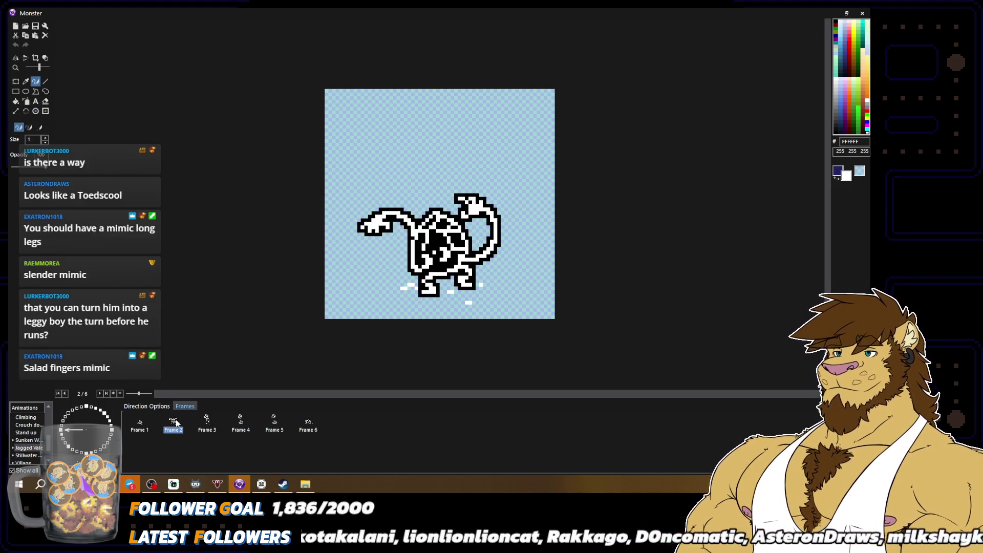
{"action": "left_click", "coordinate": [313, 425]}
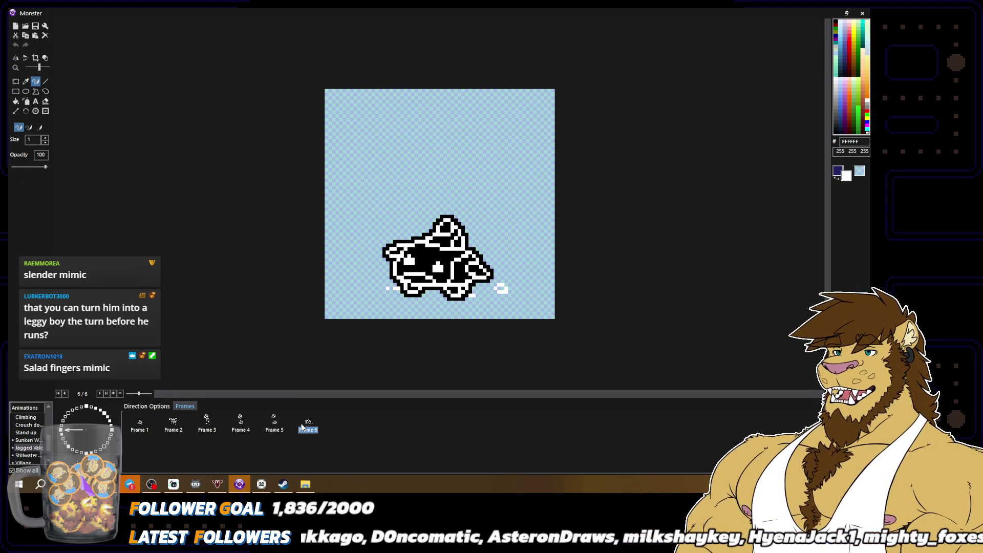
{"action": "left_click", "coordinate": [112, 427]}
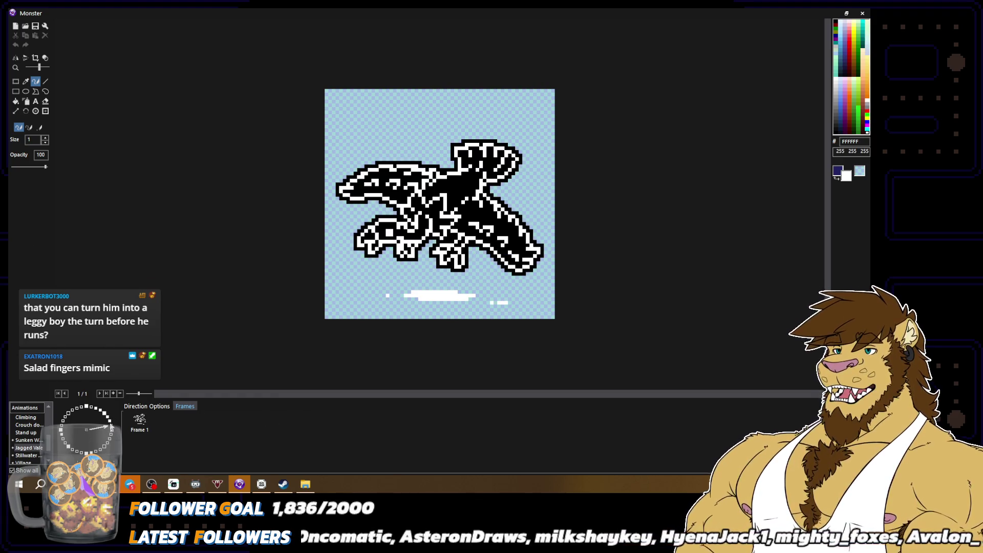
Preview the up-right, 5-frame, 2-frame, 7-frame and 4-frame directions on the wheel
{"action": "left_click", "coordinate": [109, 417]}
{"action": "left_click", "coordinate": [108, 421]}
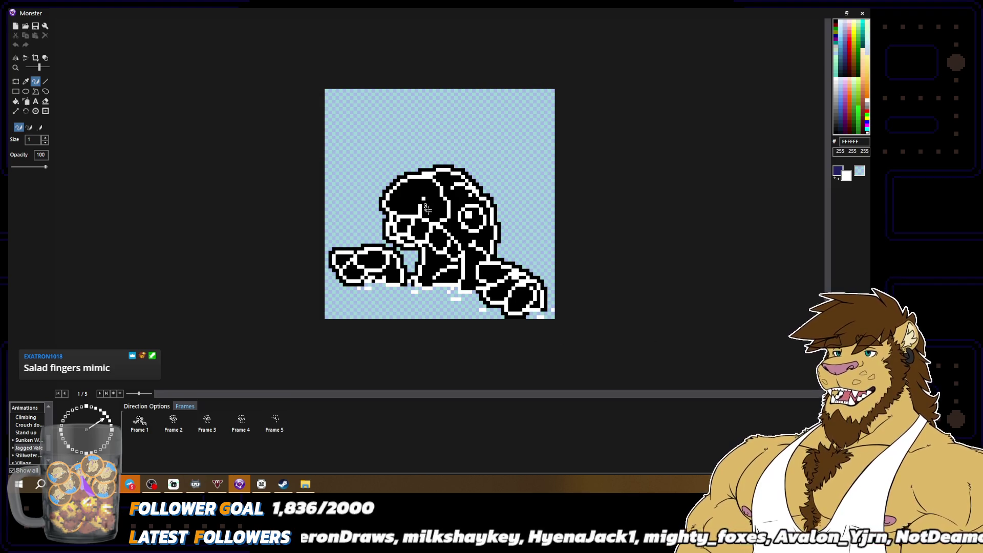
{"action": "left_click", "coordinate": [106, 418]}
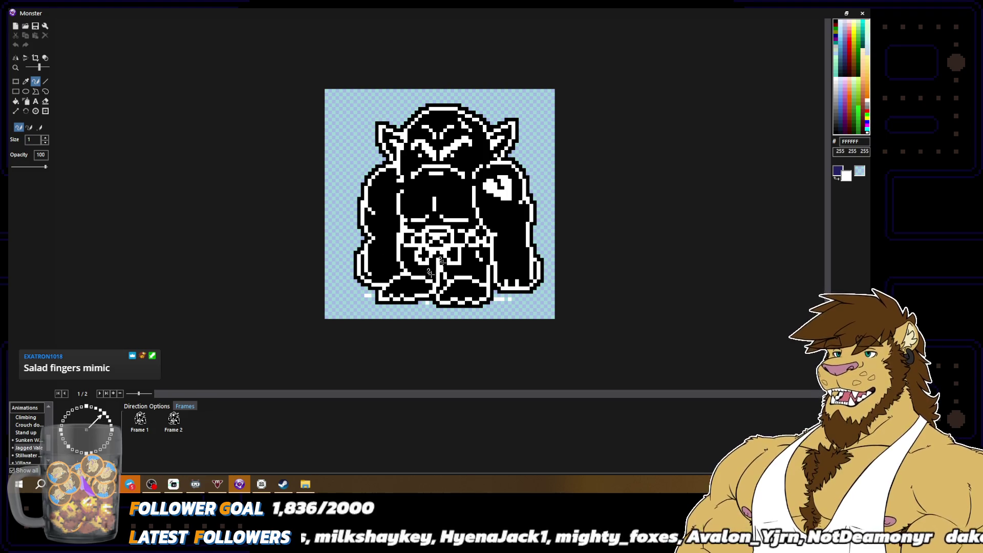
{"action": "left_click", "coordinate": [102, 413]}
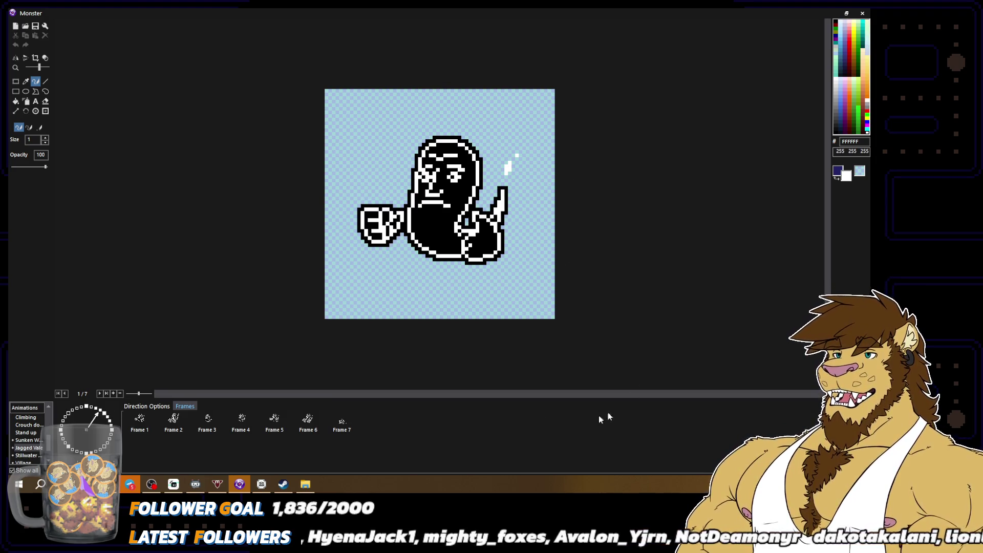
{"action": "left_click", "coordinate": [97, 411]}
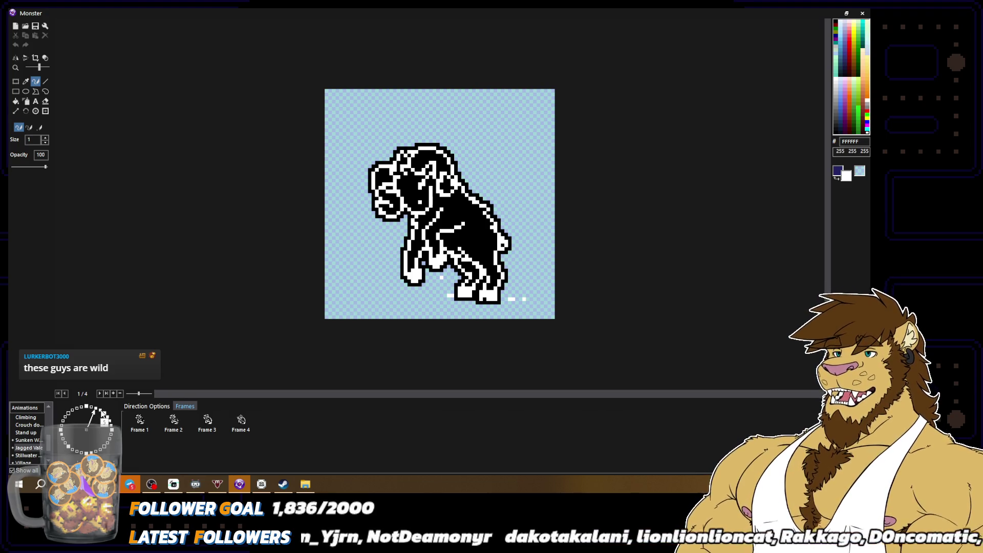
{"action": "left_click", "coordinate": [102, 412]}
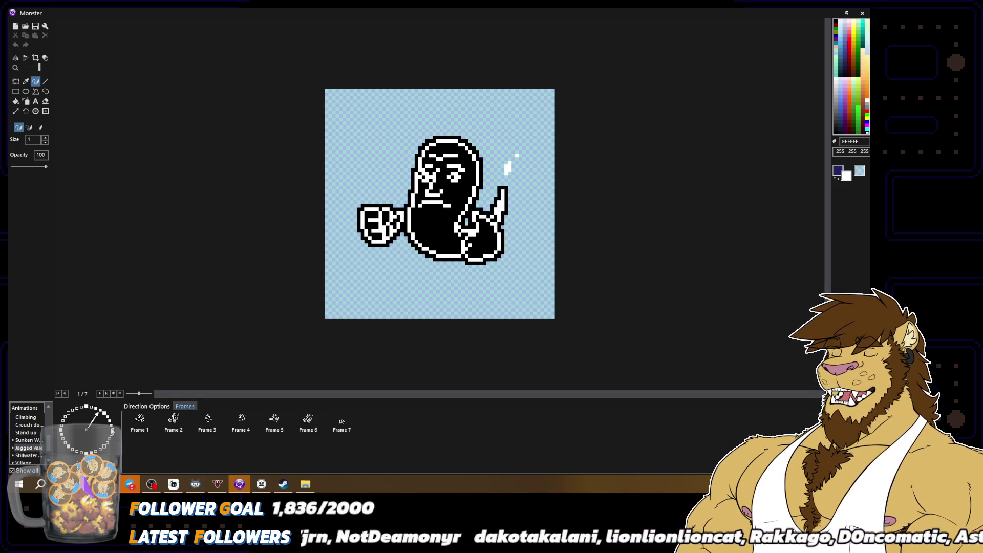
Review the remaining directions, ending on the 33-frame downward direction with transparency shown black
{"action": "left_click", "coordinate": [106, 430]}
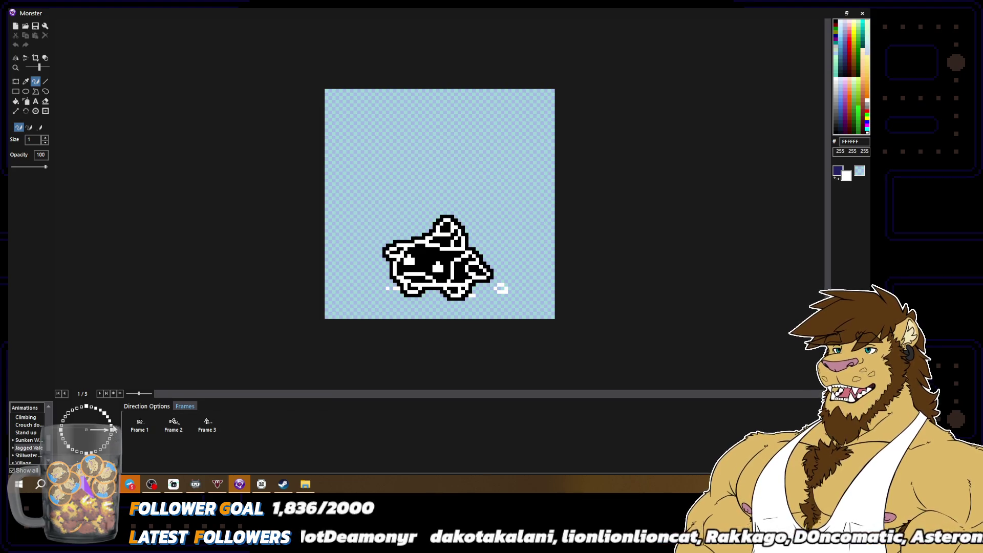
{"action": "left_click", "coordinate": [113, 428]}
{"action": "left_click", "coordinate": [111, 424]}
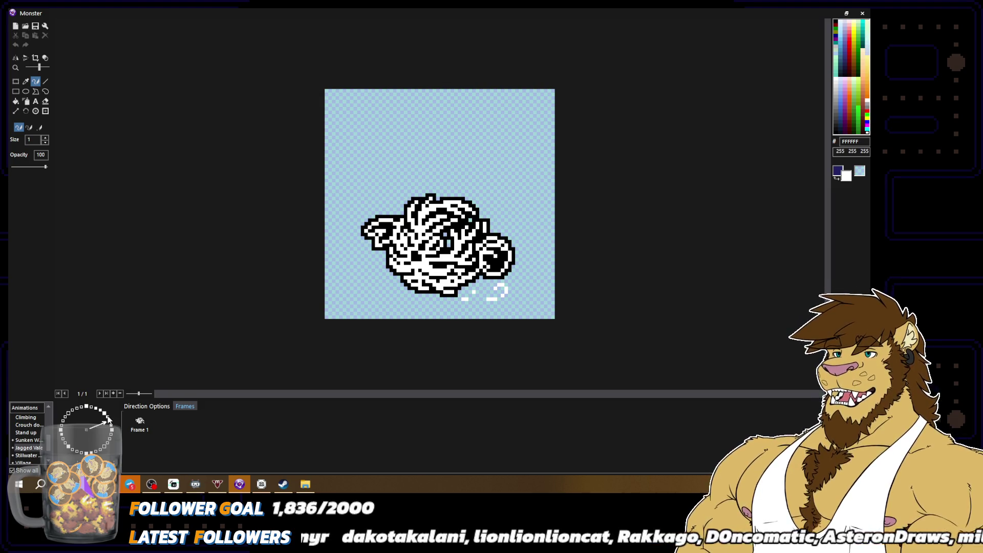
{"action": "left_click", "coordinate": [109, 420]}
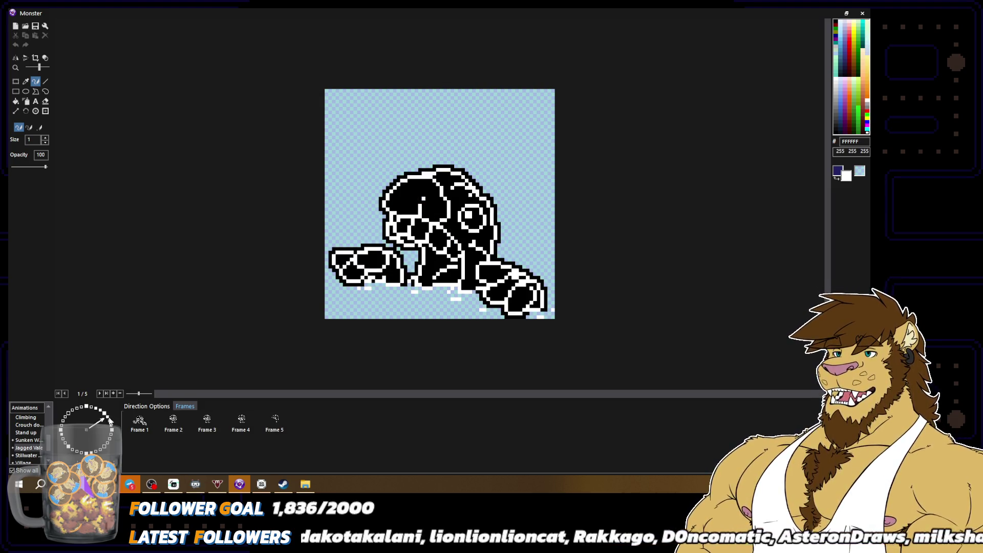
{"action": "left_click", "coordinate": [63, 433]}
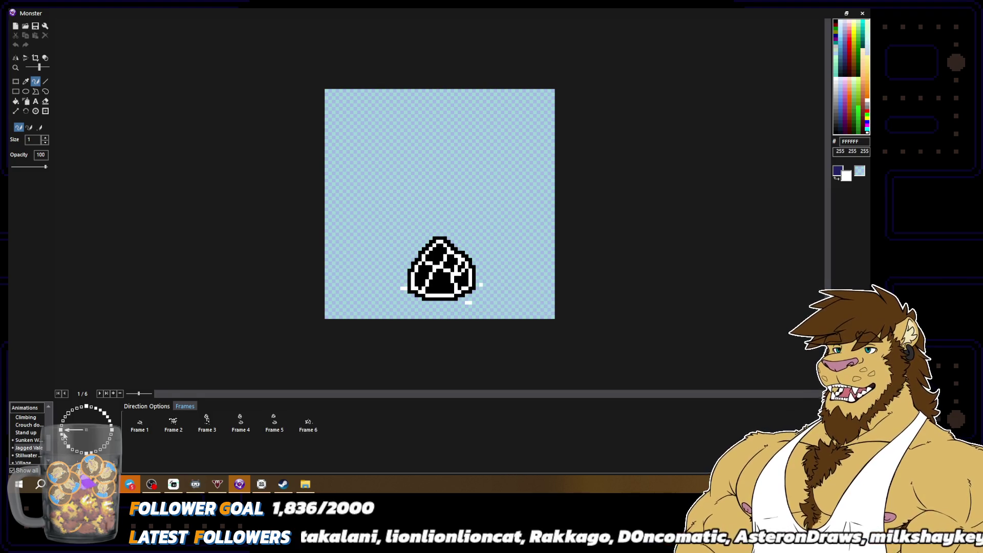
{"action": "left_click", "coordinate": [173, 422]}
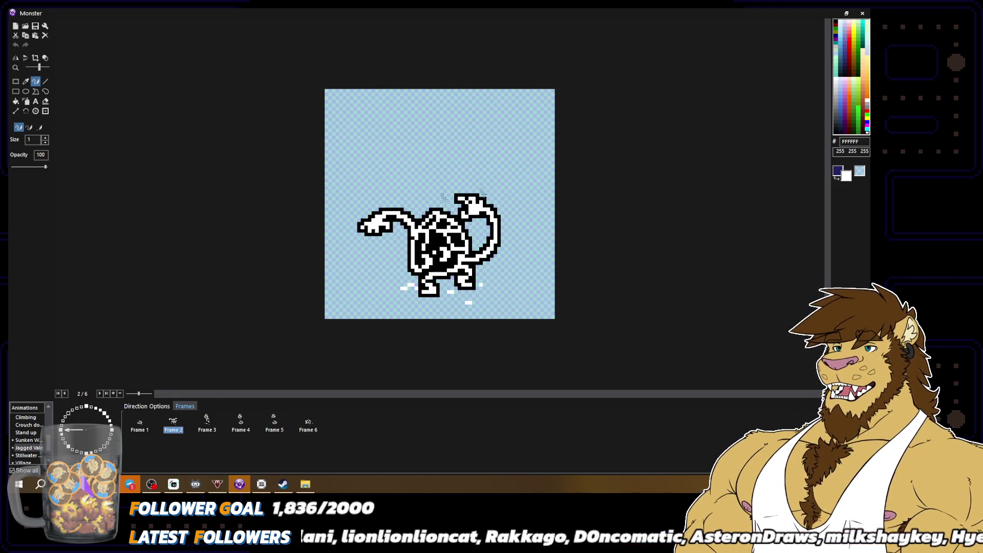
{"action": "left_click", "coordinate": [86, 452]}
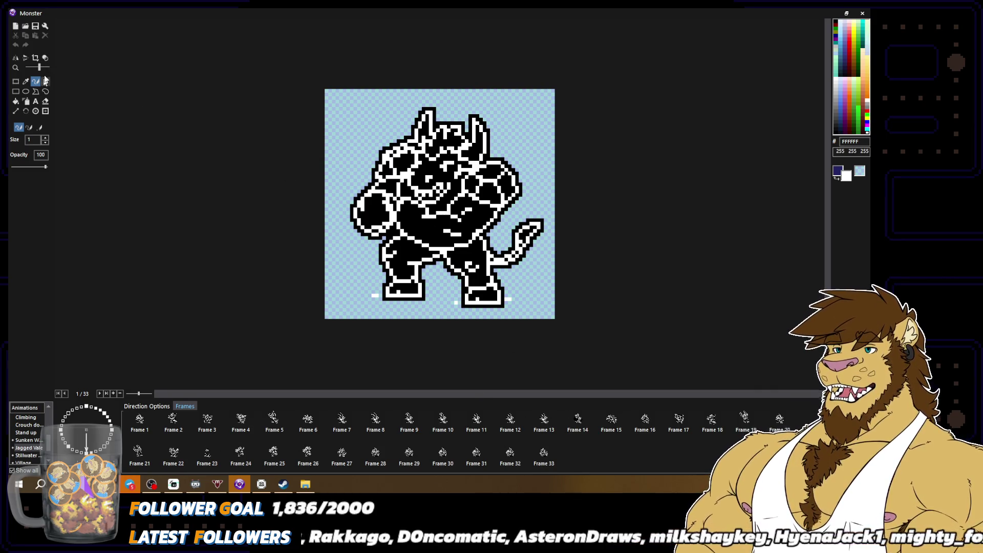
{"action": "left_click", "coordinate": [45, 58]}
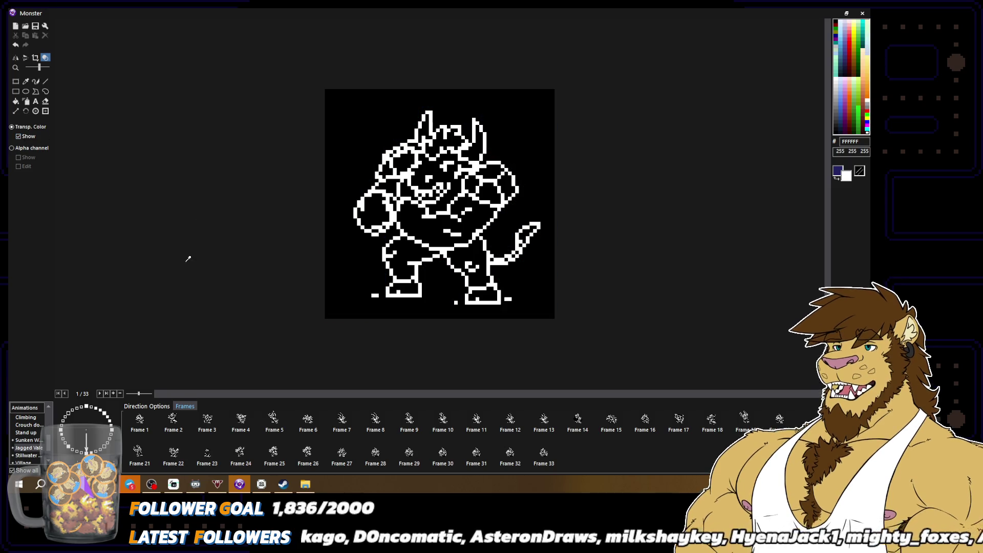
{"action": "scroll", "coordinate": [188, 259], "scroll_direction": "down", "scroll_amount": 1}
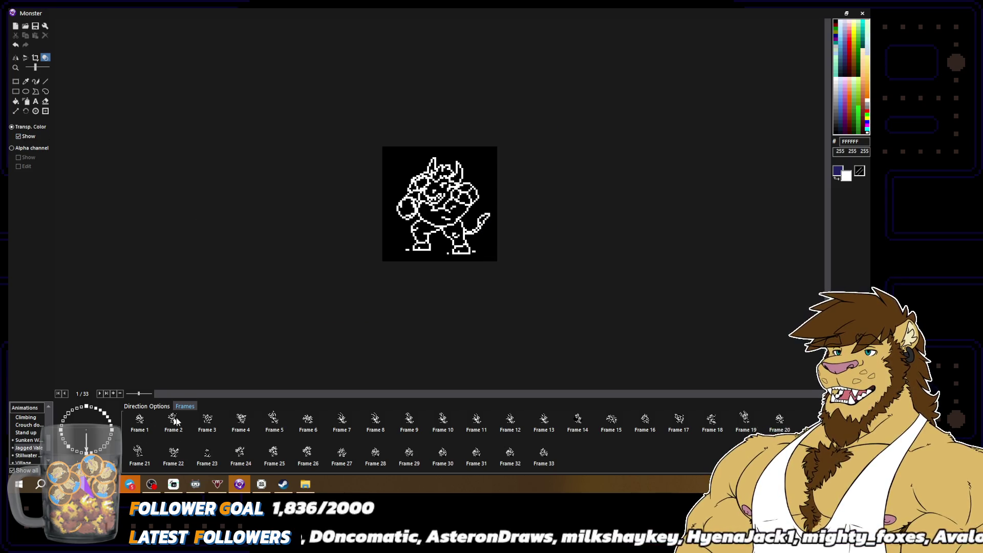
{"action": "left_click", "coordinate": [577, 428]}
{"action": "key", "text": "Right"}
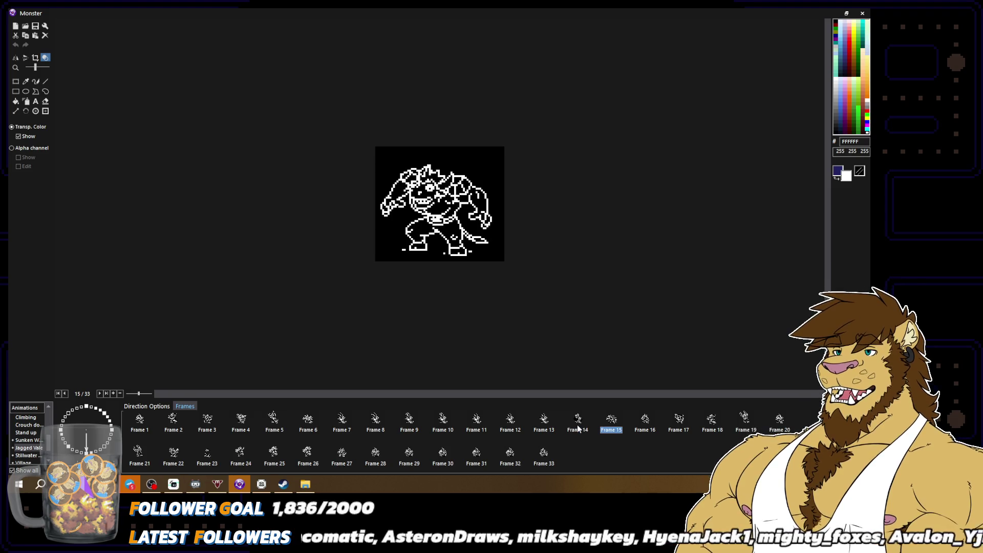
{"action": "key", "text": "Right"}
{"action": "key", "text": "Right"}
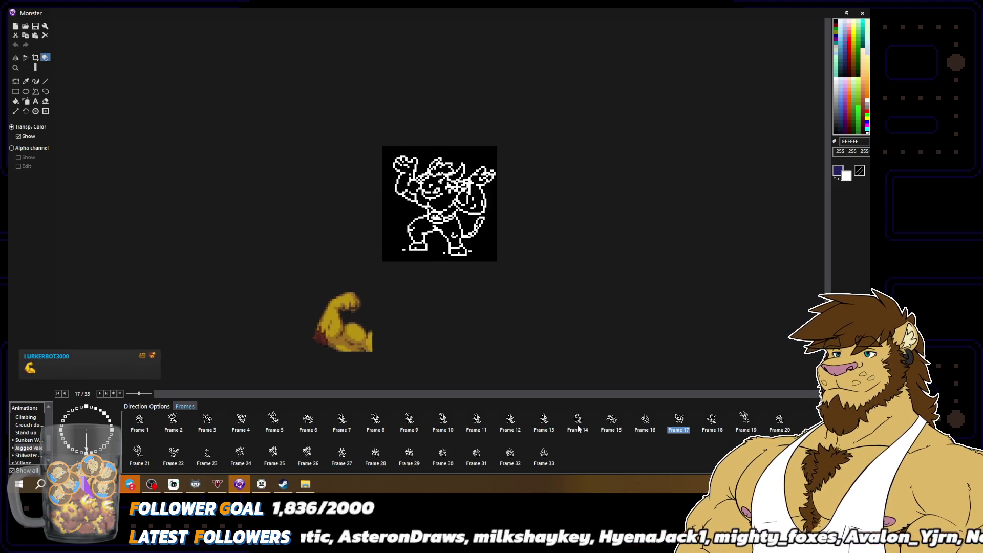
{"action": "key", "text": "Right"}
{"action": "key", "text": "Left"}
{"action": "key", "text": "Left"}
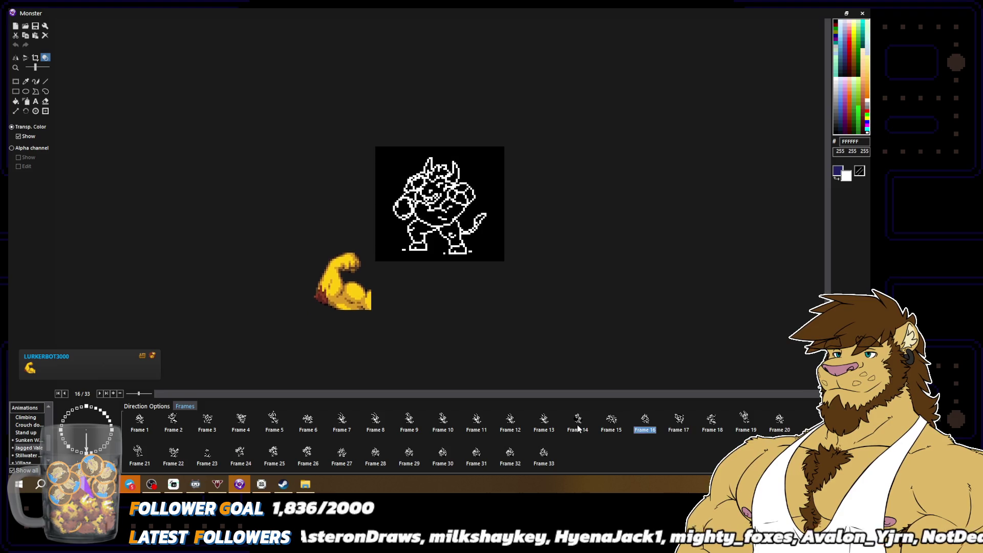
{"action": "left_click", "coordinate": [139, 428]}
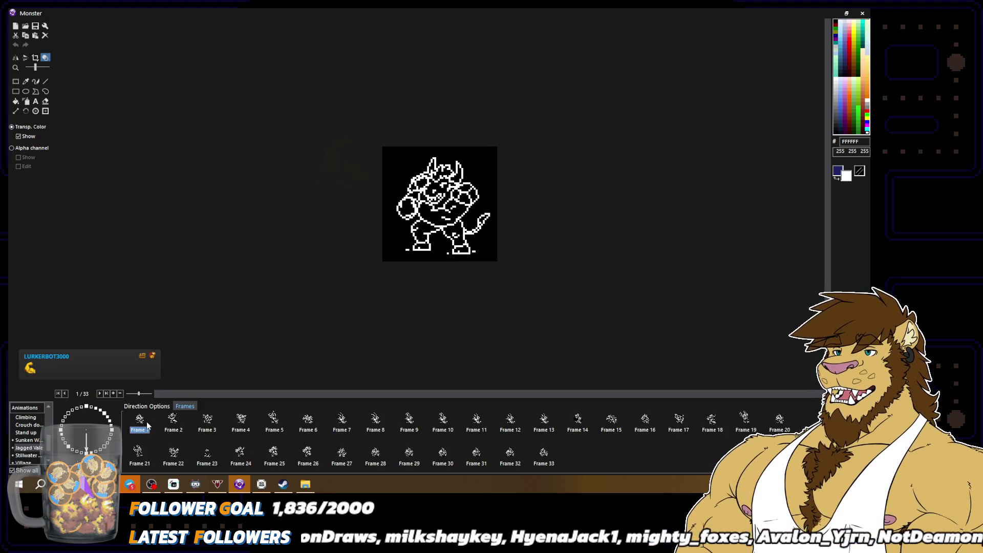
{"action": "left_click", "coordinate": [36, 80]}
{"action": "left_click", "coordinate": [173, 422]}
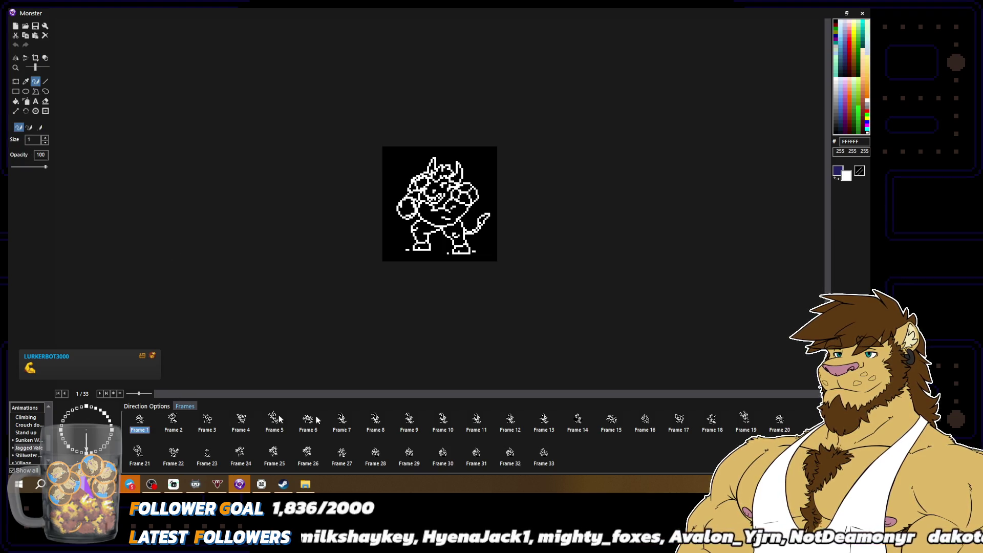
{"action": "key", "text": "Right"}
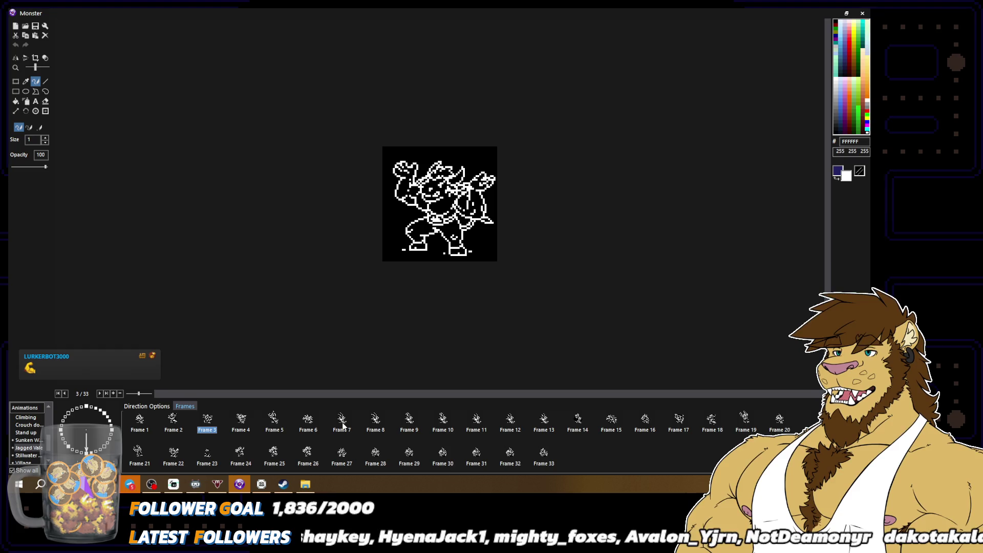
{"action": "key", "text": "Left"}
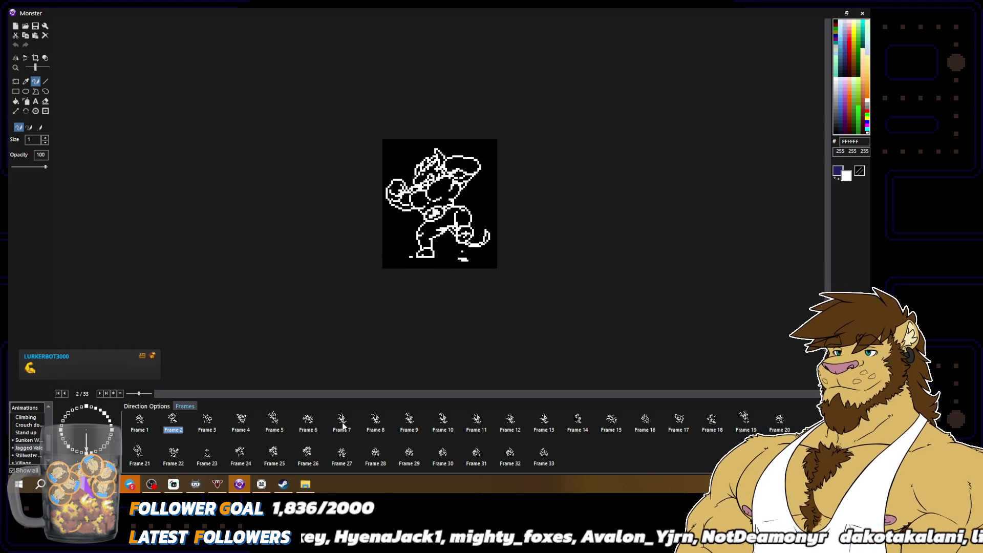
{"action": "key", "text": "Right"}
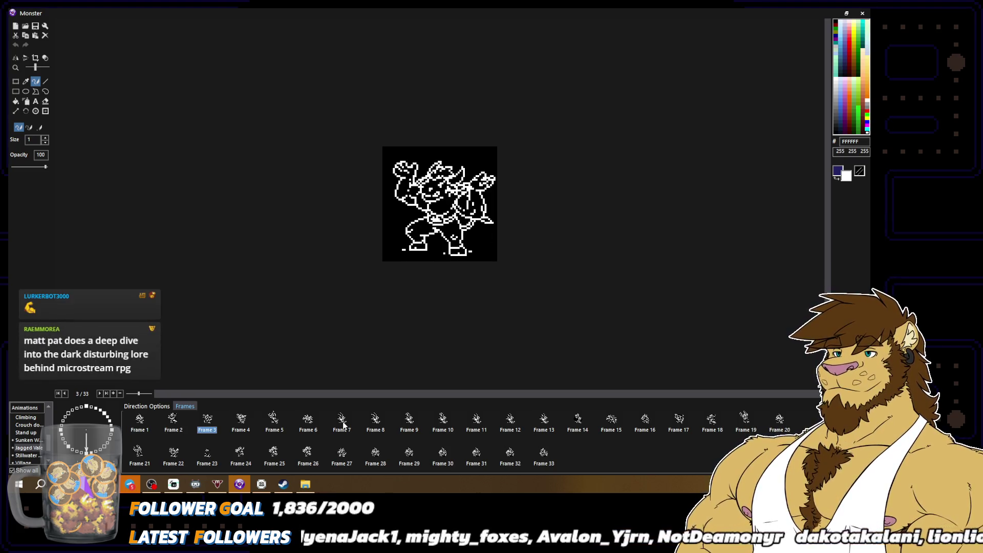
{"action": "key", "text": "Right"}
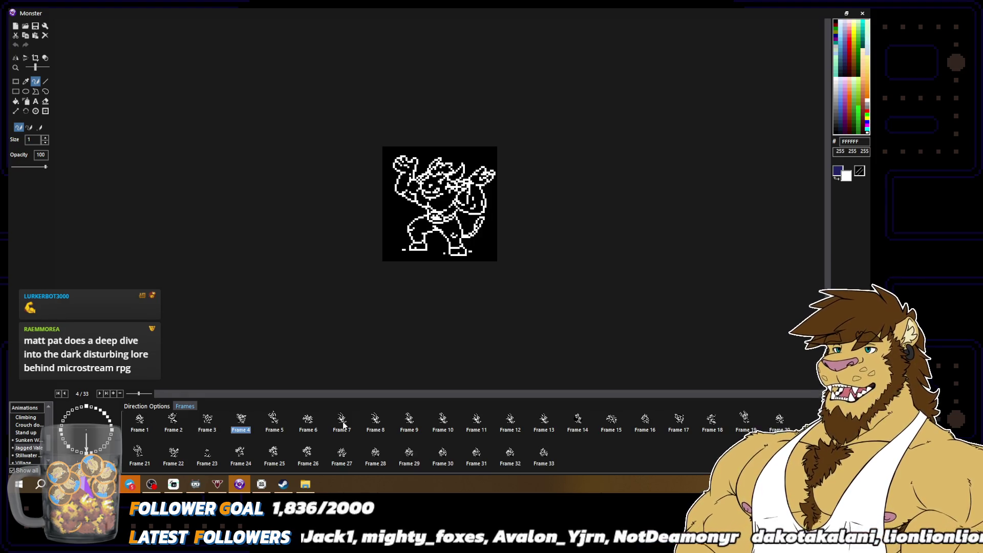
{"action": "key", "text": "Right"}
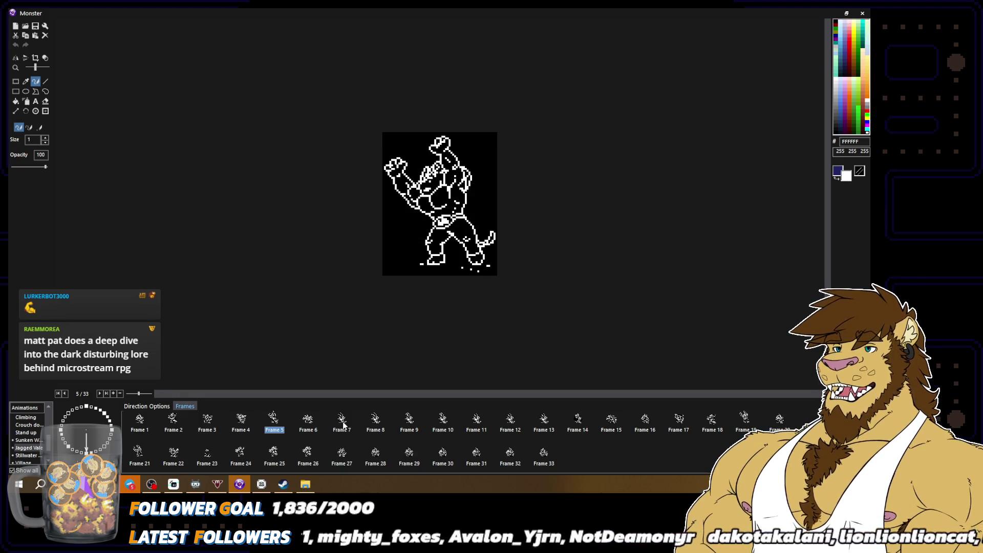
{"action": "key", "text": "Right"}
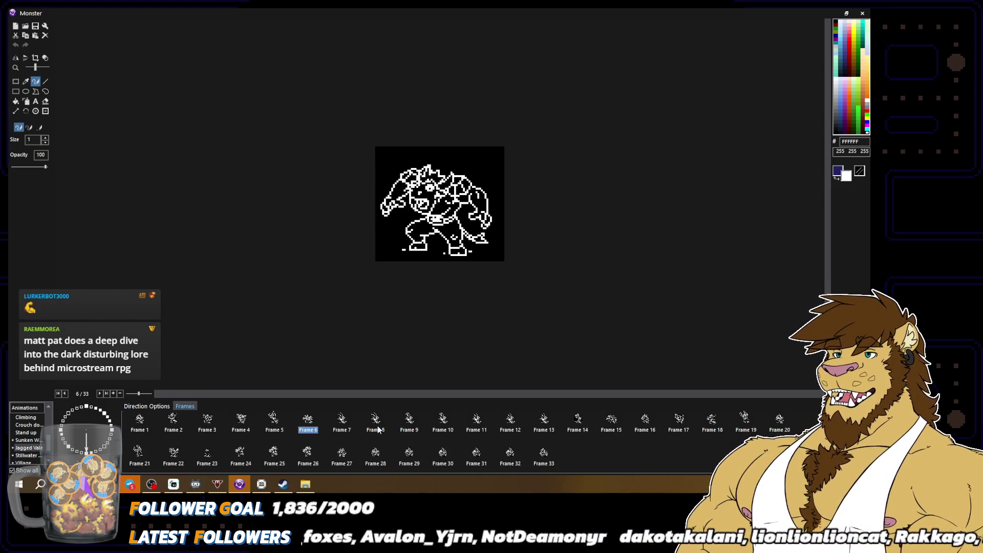
{"action": "key", "text": "Right"}
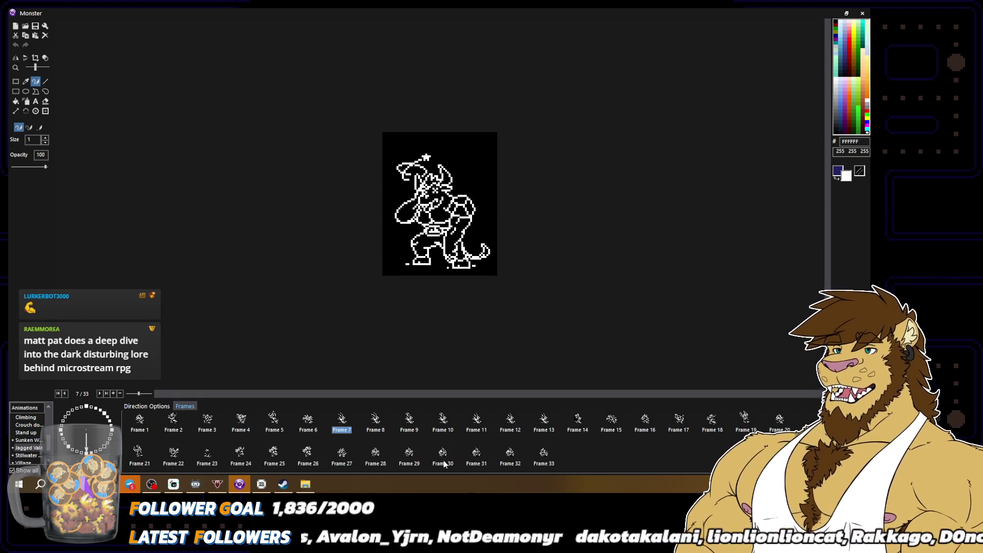
{"action": "key", "text": "Right"}
{"action": "key", "text": "Left"}
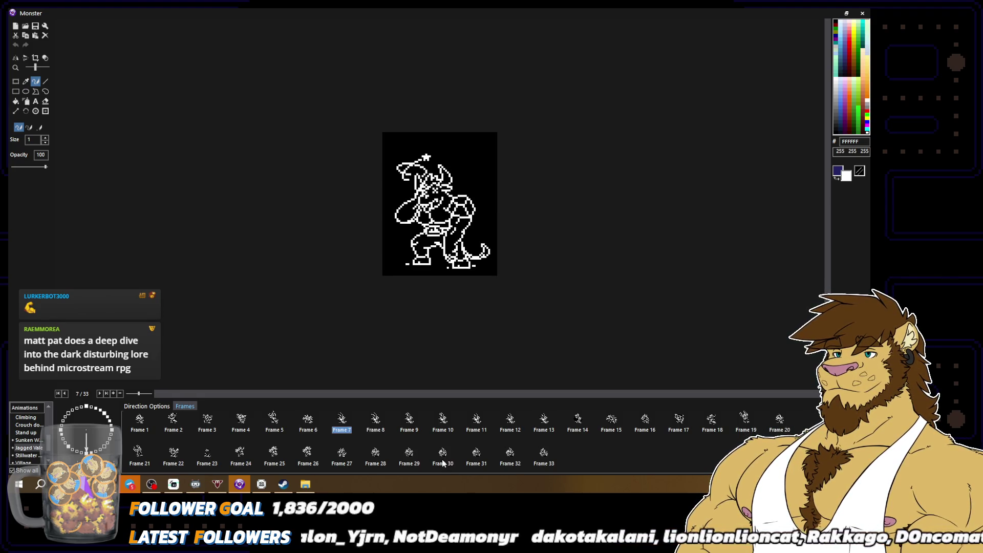
{"action": "left_click", "coordinate": [140, 427]}
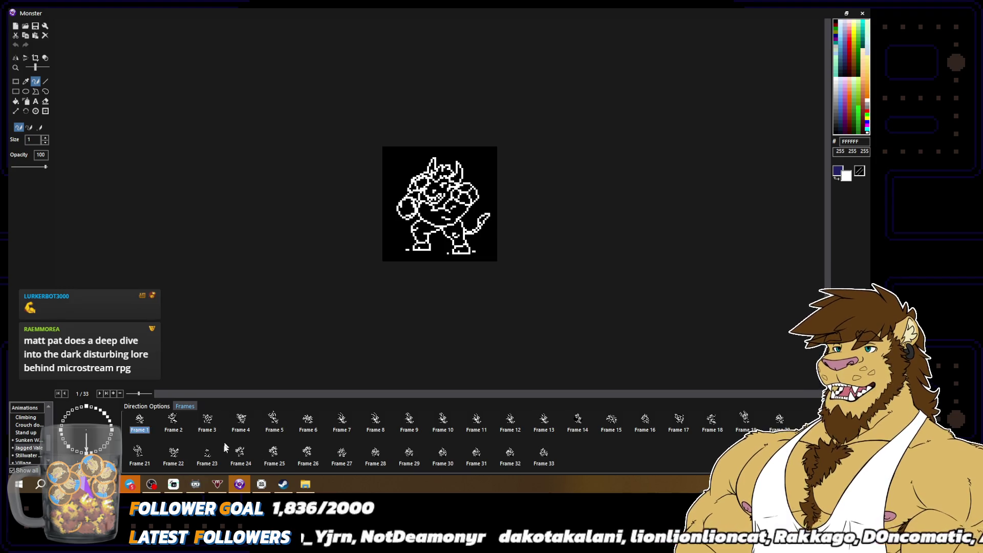
{"action": "left_click", "coordinate": [147, 457]}
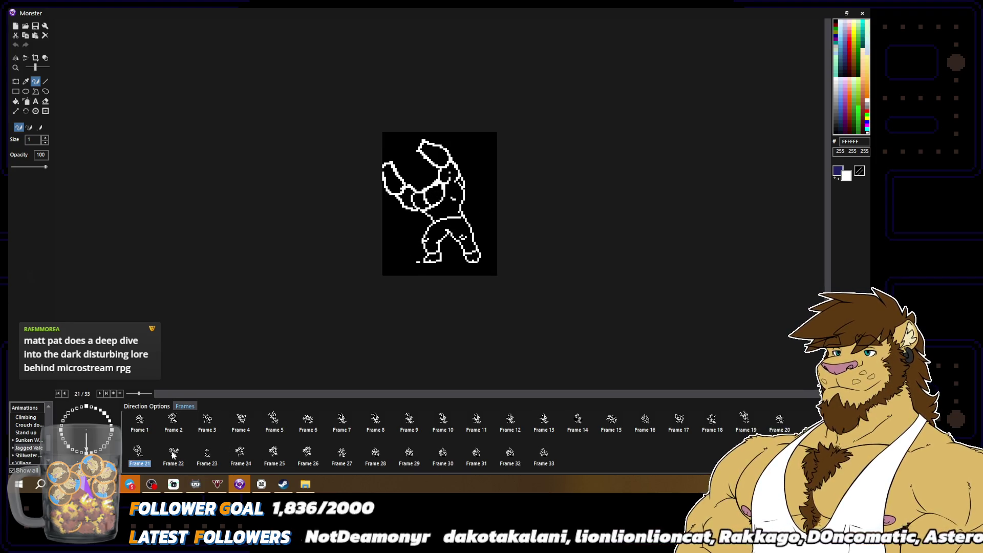
{"action": "left_click", "coordinate": [173, 454]}
{"action": "key", "text": "Right"}
{"action": "key", "text": "Right"}
{"action": "key", "text": "Right"}
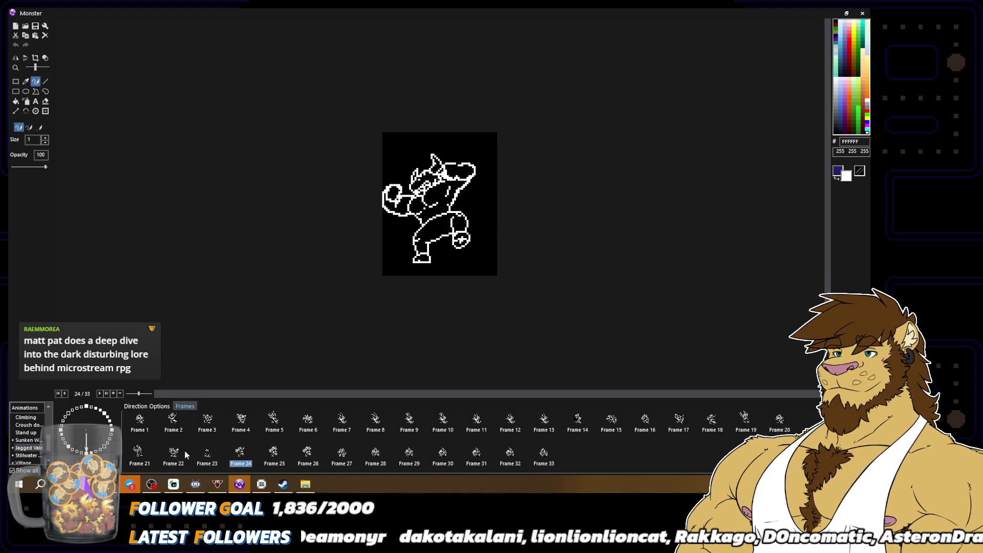
{"action": "key", "text": "Right"}
{"action": "key", "text": "Right"}
{"action": "key", "text": "Right"}
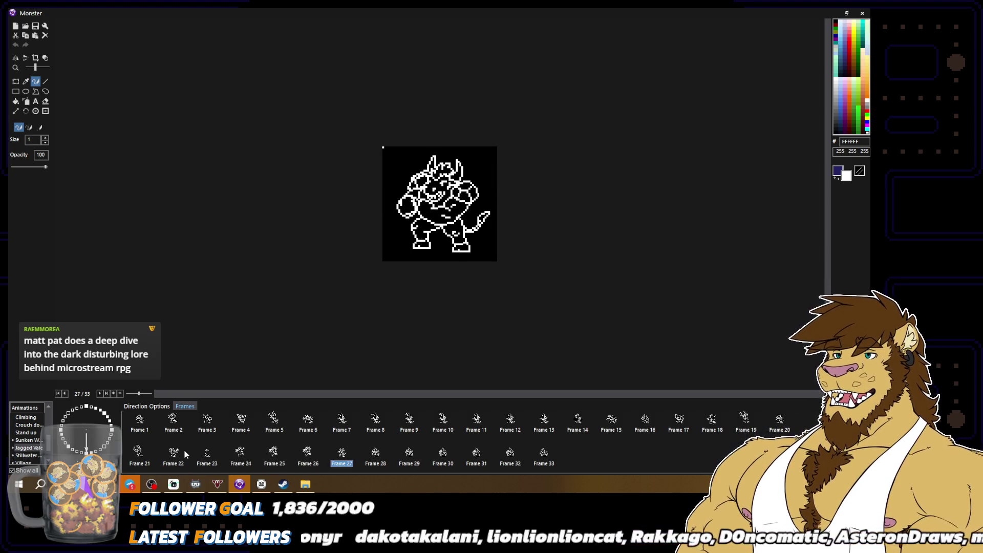
{"action": "key", "text": "Right"}
{"action": "key", "text": "Right"}
{"action": "key", "text": "Right"}
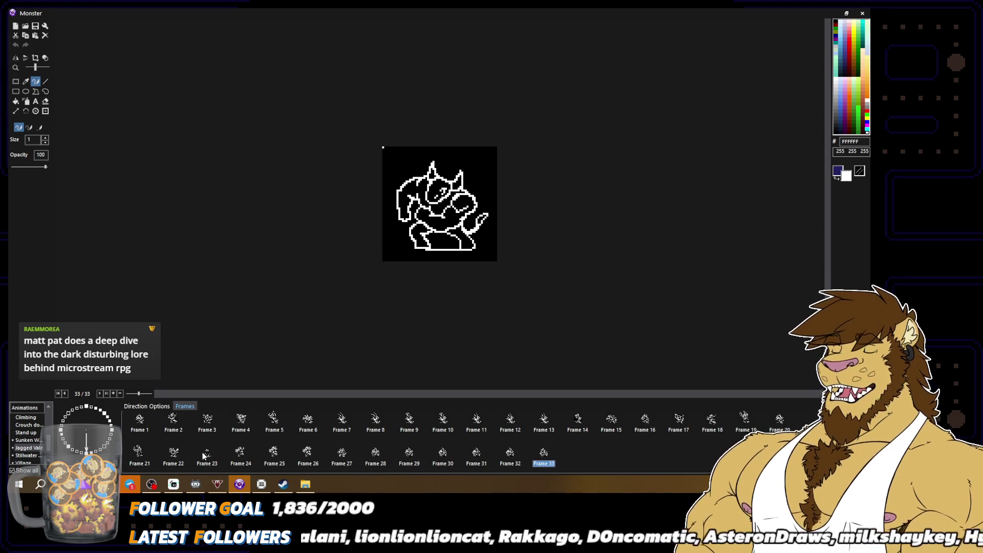
{"action": "left_click", "coordinate": [645, 415]}
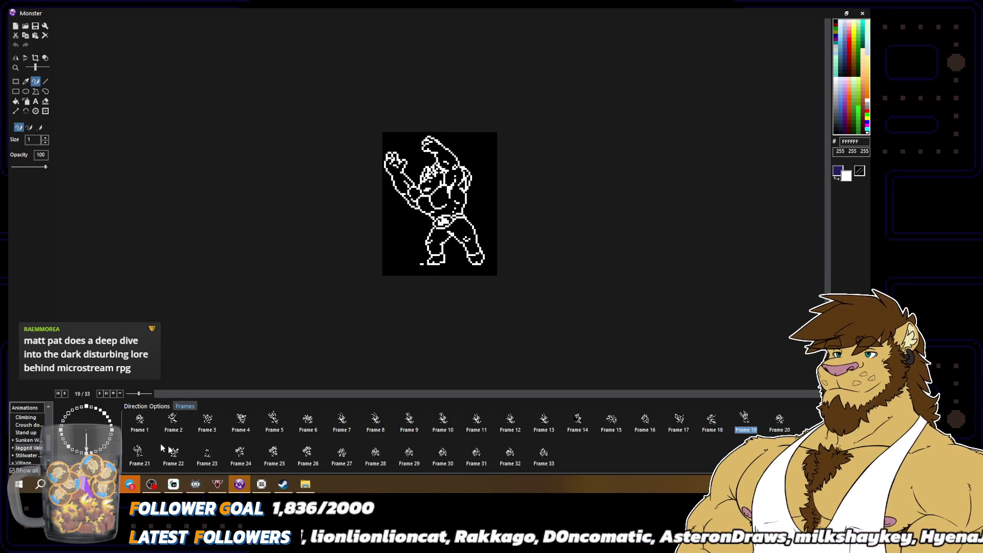
{"action": "left_click", "coordinate": [151, 422]}
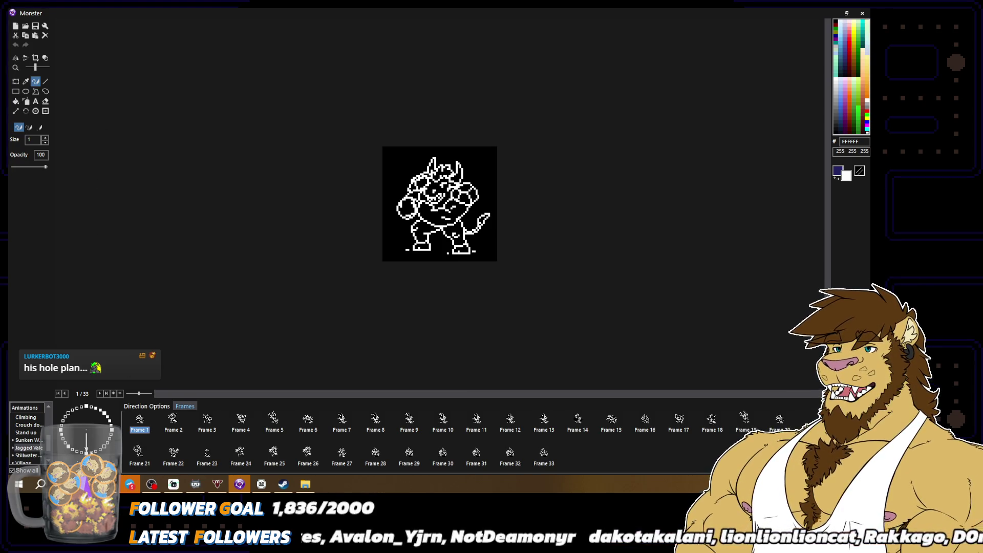
Switch to the hooded creature's 4-frame animation and close the image editor
{"action": "key", "text": "Down"}
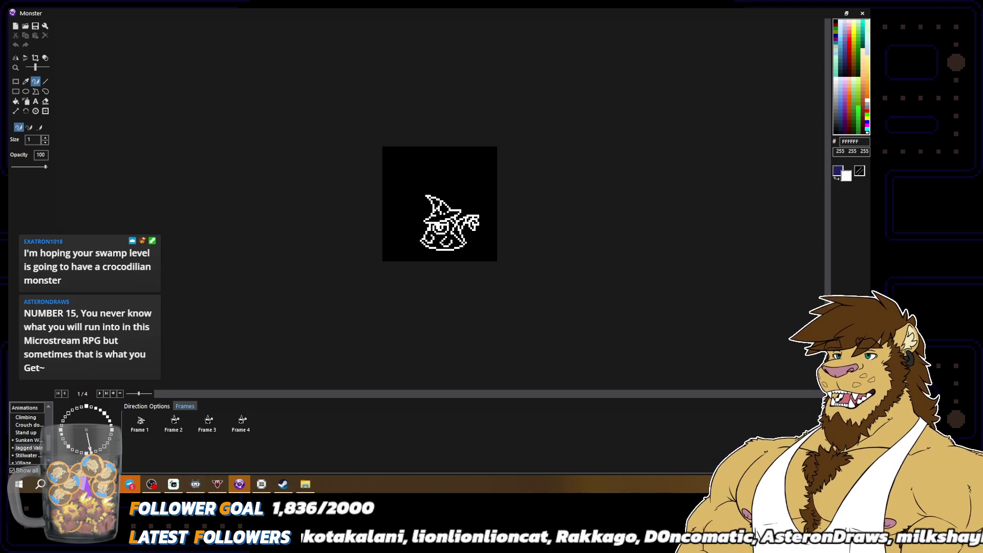
{"action": "key", "text": "Escape"}
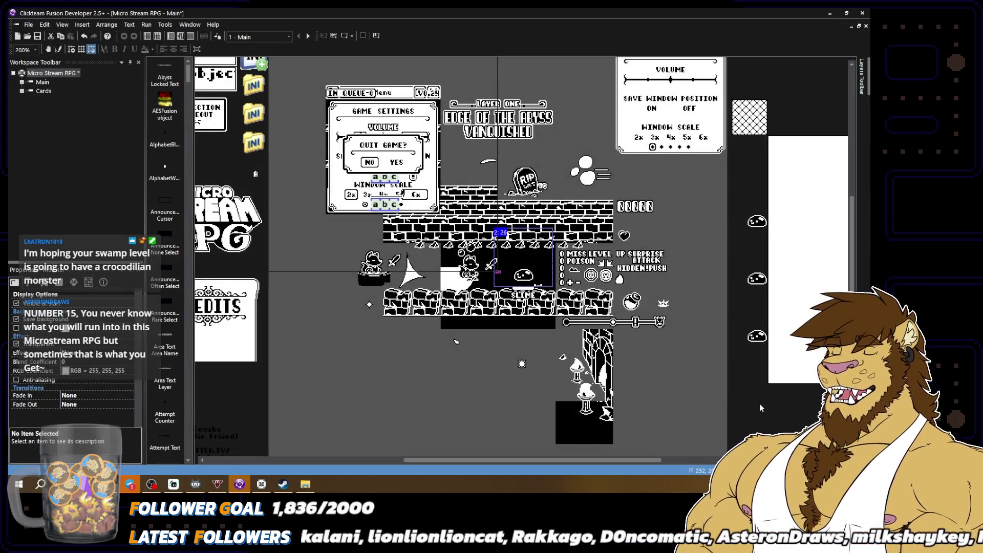
Deselect the level object, save via File > Save, and reopen the Monster slime's images
{"action": "left_click", "coordinate": [760, 403]}
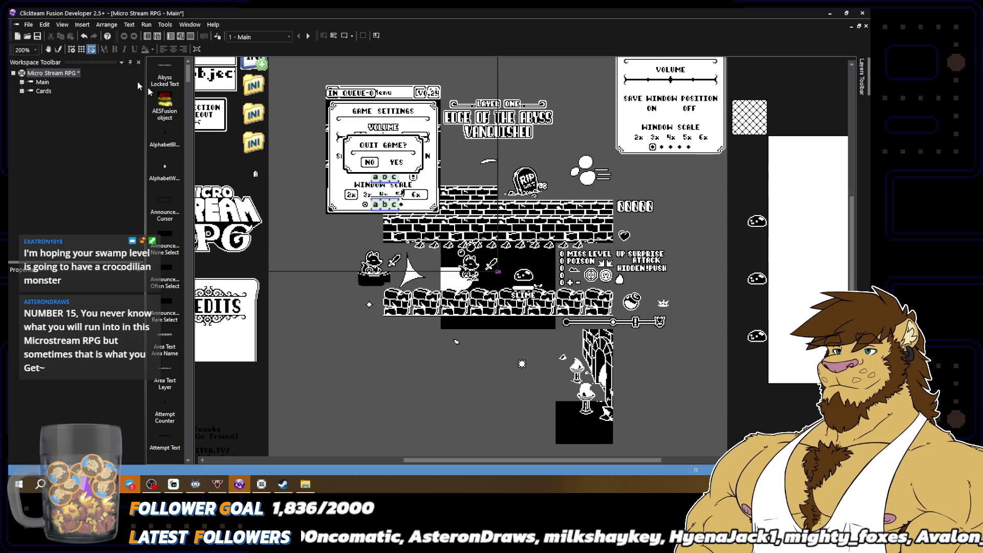
{"action": "left_click", "coordinate": [28, 24]}
{"action": "left_click", "coordinate": [60, 66]}
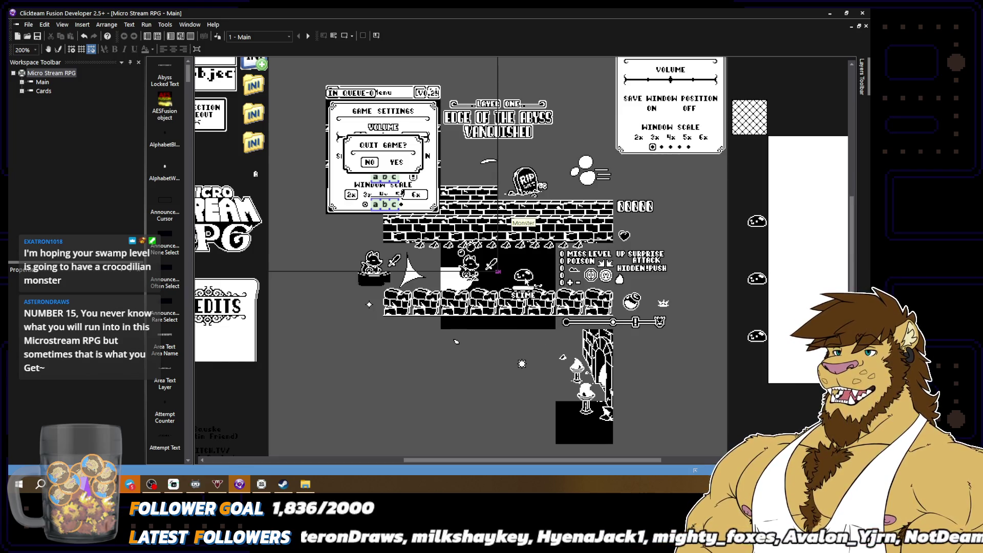
{"action": "double_click", "coordinate": [525, 281]}
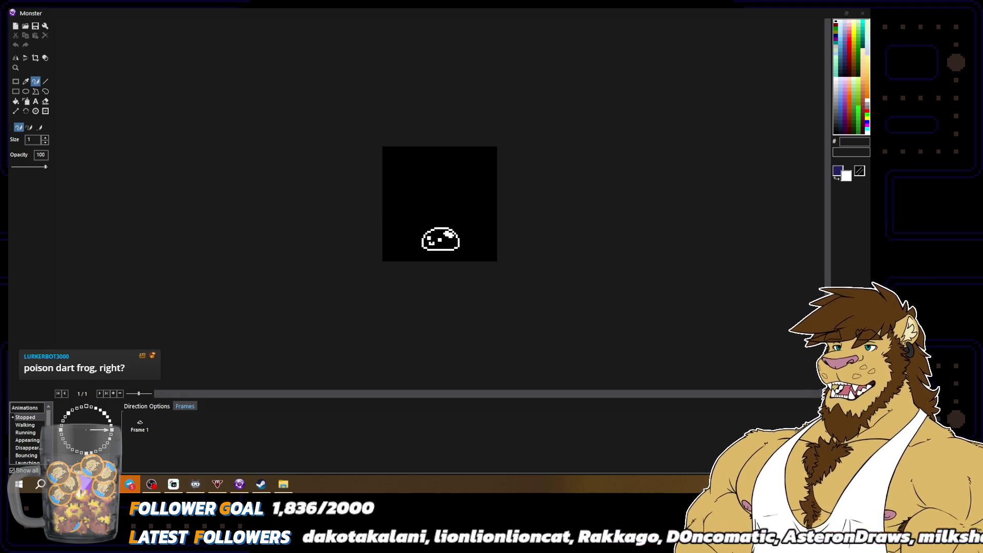
Switch from the Monster slime sprite editor to the Firefox 'swamp frog' Google search
{"action": "key", "text": "alt+Tab"}
Show Google Images results for 'swamp frog' and select the word 'frog' in the query
{"action": "left_click", "coordinate": [184, 111]}
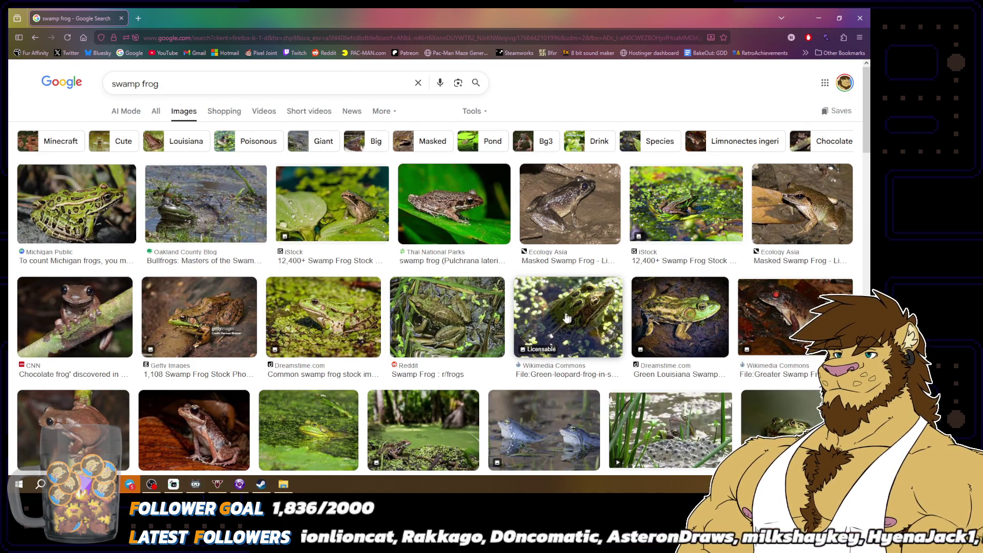
{"action": "left_click_drag", "start_coordinate": [163, 84], "coordinate": [143, 84]}
Search images for 'swamp toad', then launch Micro Stream RPG from the Steam tray menu
{"action": "type", "text": "toad"}
{"action": "key", "text": "Return"}
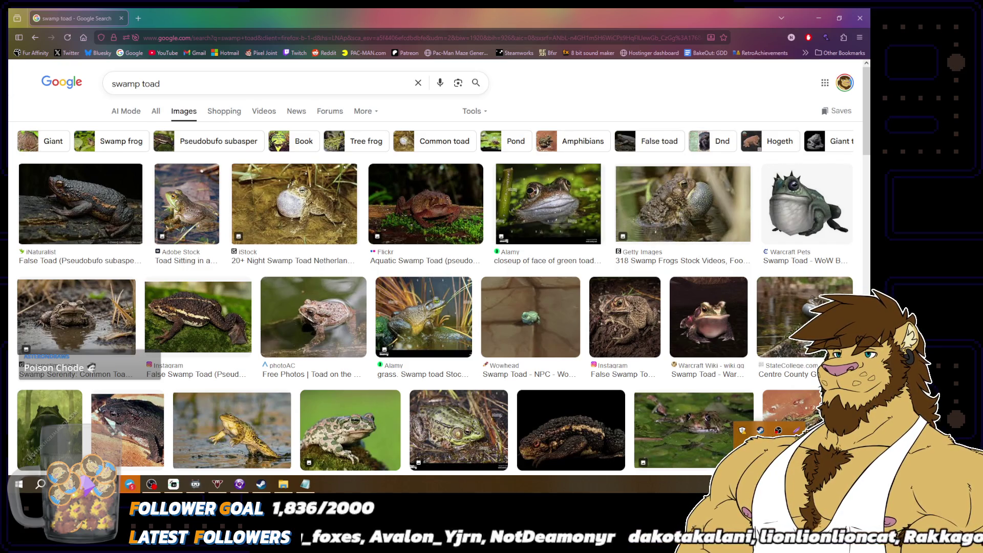
{"action": "right_click", "coordinate": [760, 430]}
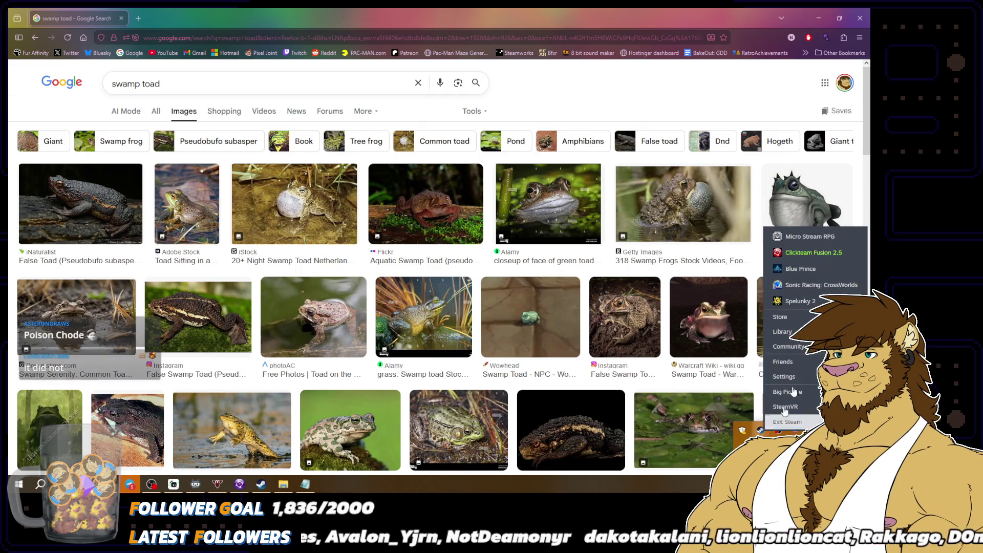
{"action": "left_click", "coordinate": [796, 237]}
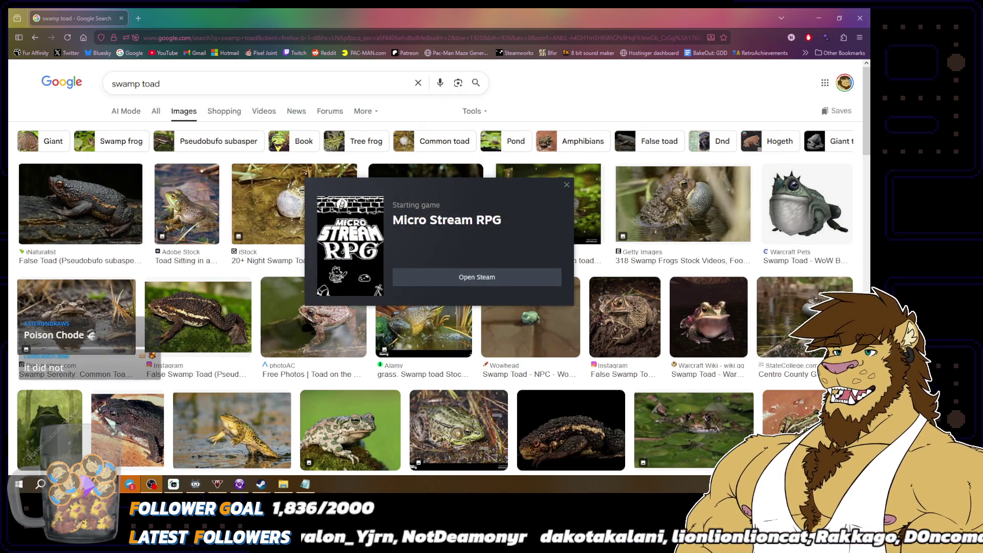
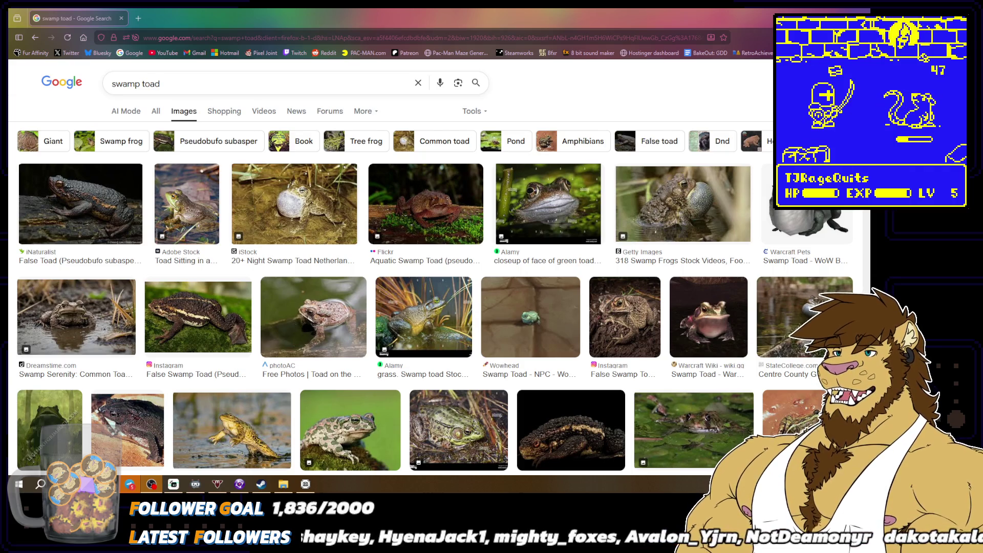
Flip from the Steam store back to the swamp toad results, then switch to the Monster editor
{"action": "left_click", "coordinate": [261, 483]}
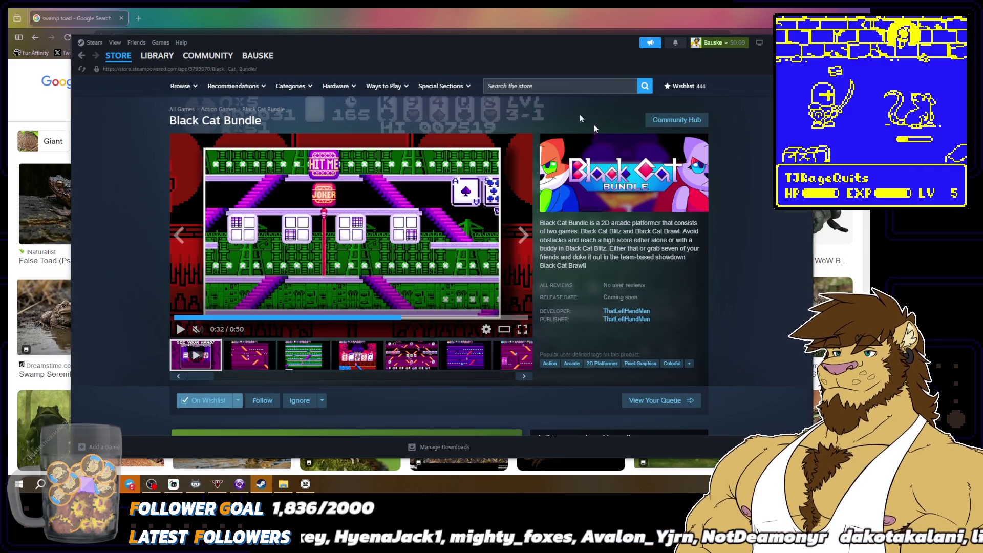
{"action": "left_click", "coordinate": [557, 8]}
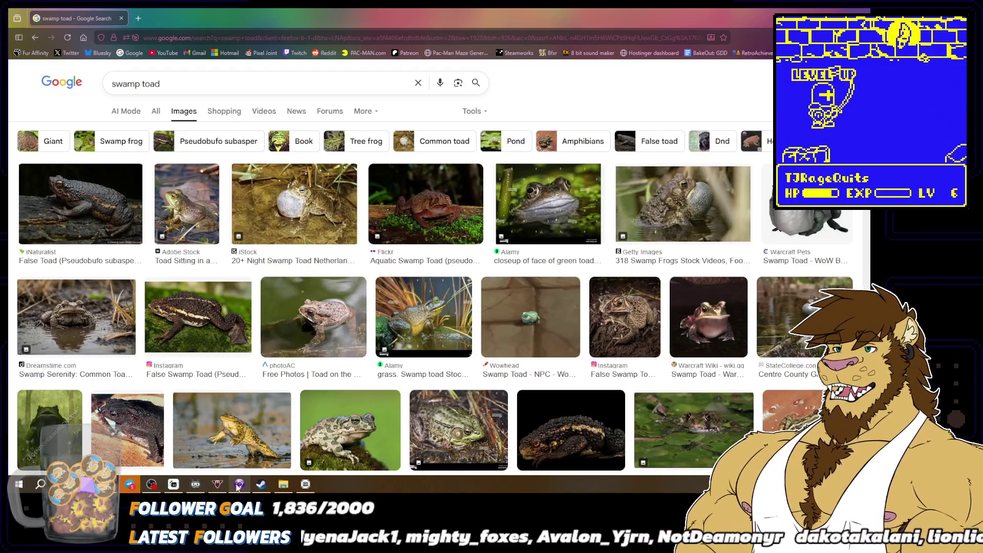
{"action": "left_click", "coordinate": [239, 484]}
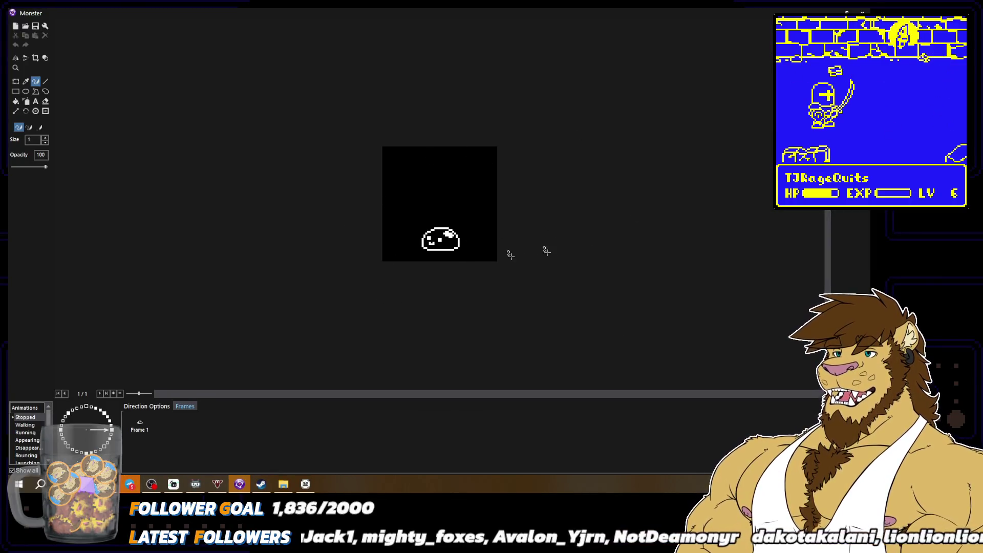
Pick another area's monster set, view its sprite in three directions, then Alt+Tab back to the browser
{"action": "scroll", "coordinate": [29, 440], "scroll_direction": "down", "scroll_amount": 5}
{"action": "left_click", "coordinate": [29, 441]}
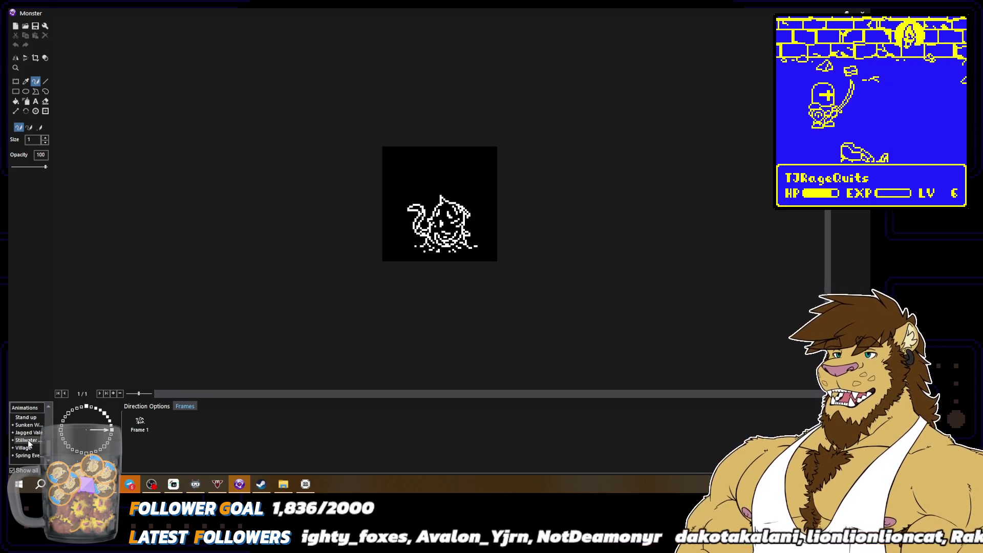
{"action": "left_click", "coordinate": [106, 417]}
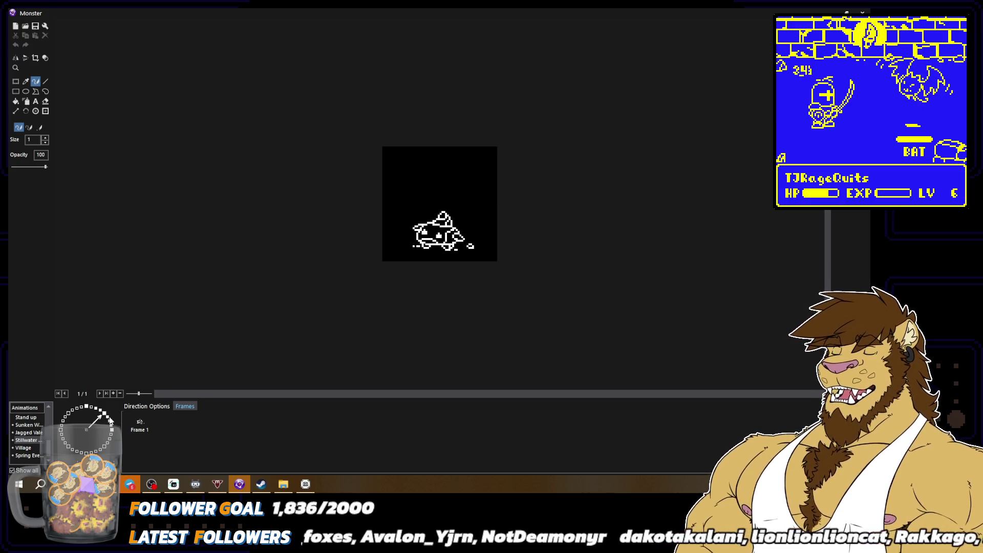
{"action": "left_click", "coordinate": [110, 423]}
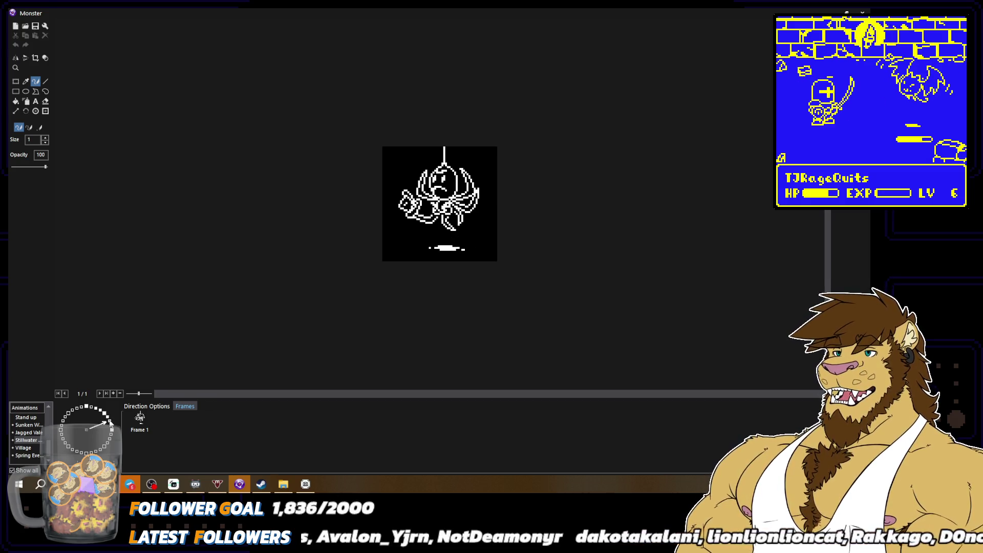
{"action": "left_click", "coordinate": [109, 418]}
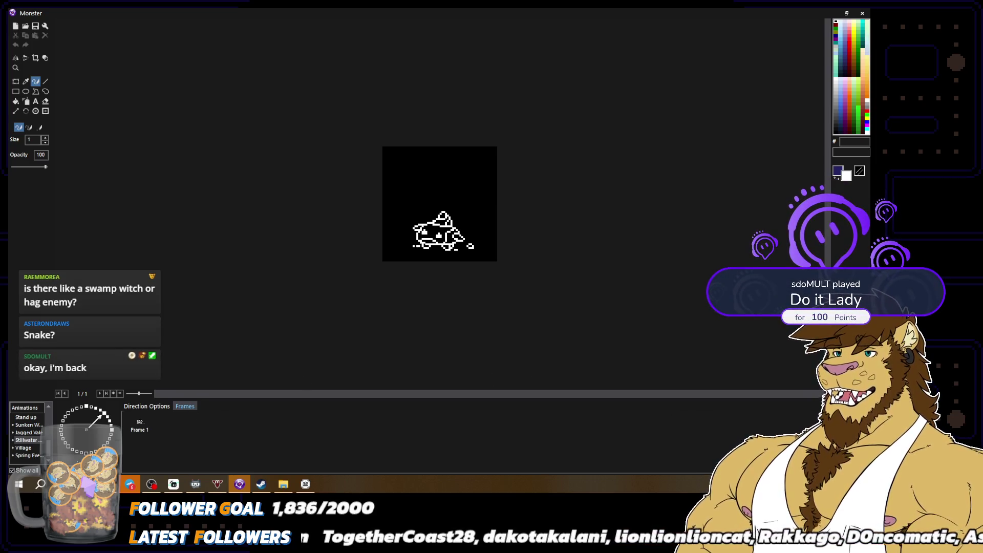
{"action": "key", "text": "alt+Tab"}
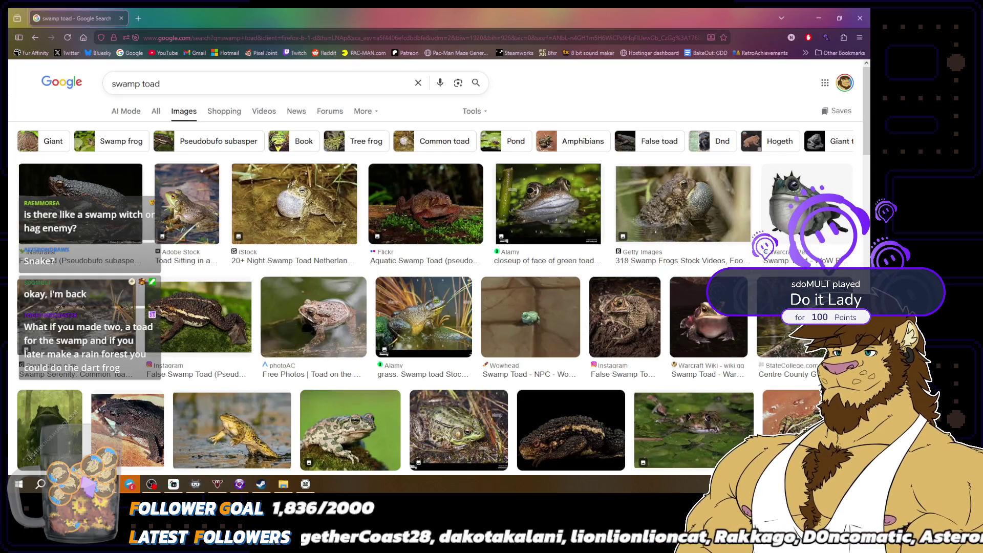
Replace the 'swamp toad' query with 'swamp critters' and run the search
{"action": "triple_click", "coordinate": [230, 83]}
{"action": "type", "text": "swamp c"}
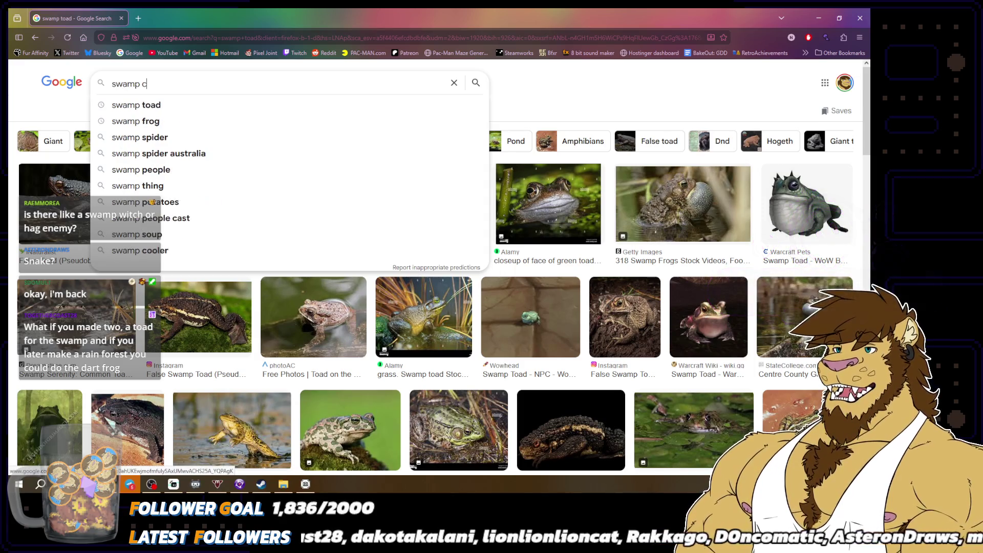
{"action": "type", "text": "ritters"}
{"action": "key", "text": "Return"}
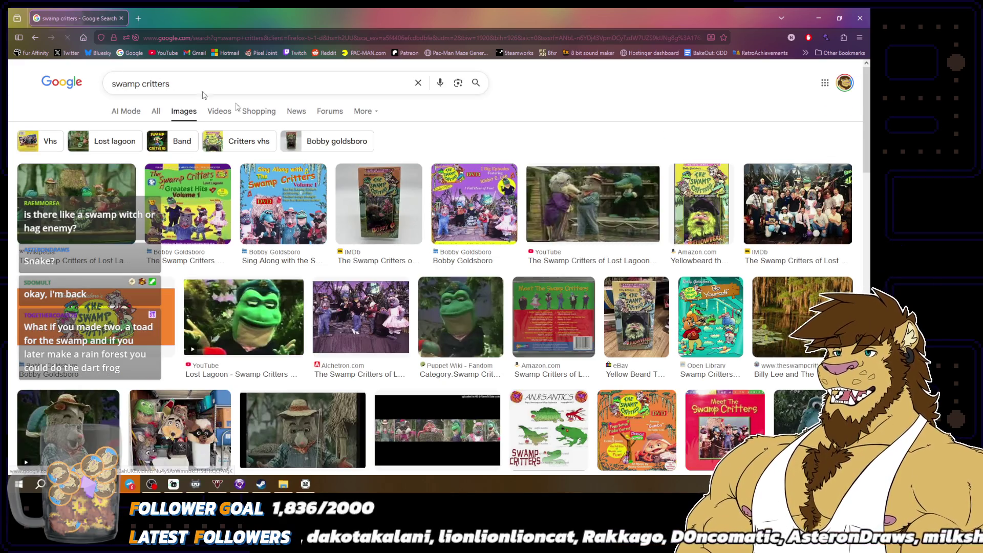
Preview the Puppet Wiki frog puppet, Swamp Critters Christmas and Ribbit E. Lee results
{"action": "left_click", "coordinate": [472, 313]}
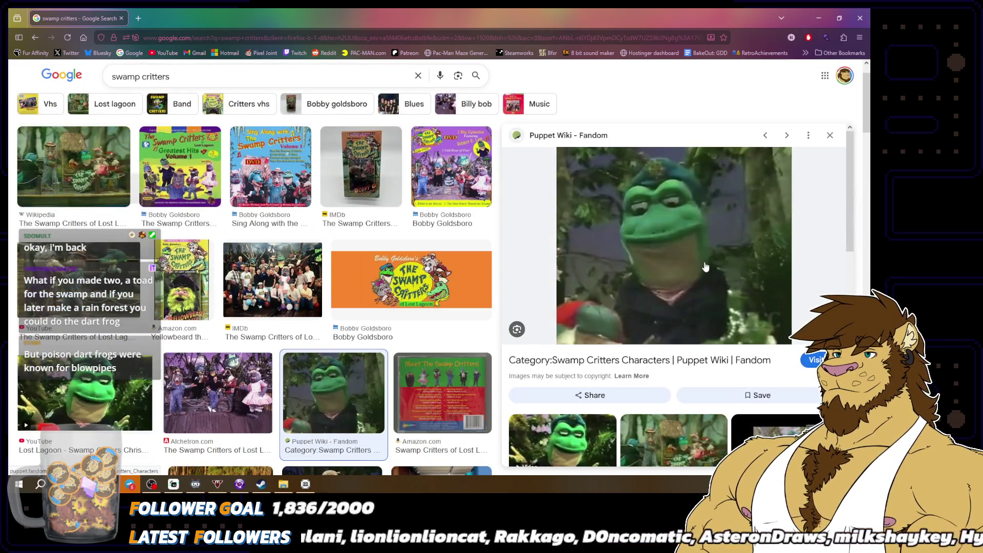
{"action": "left_click", "coordinate": [92, 394]}
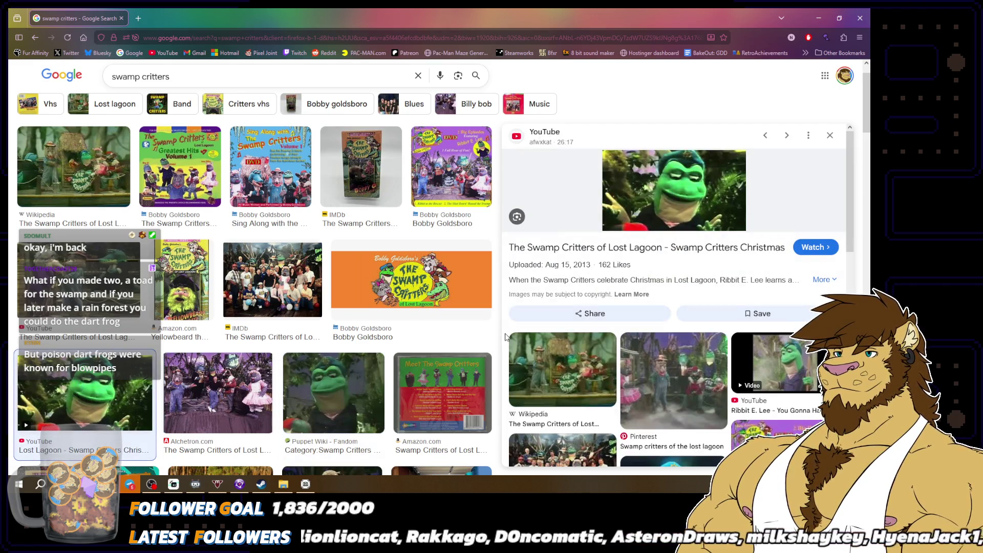
{"action": "left_click", "coordinate": [768, 363]}
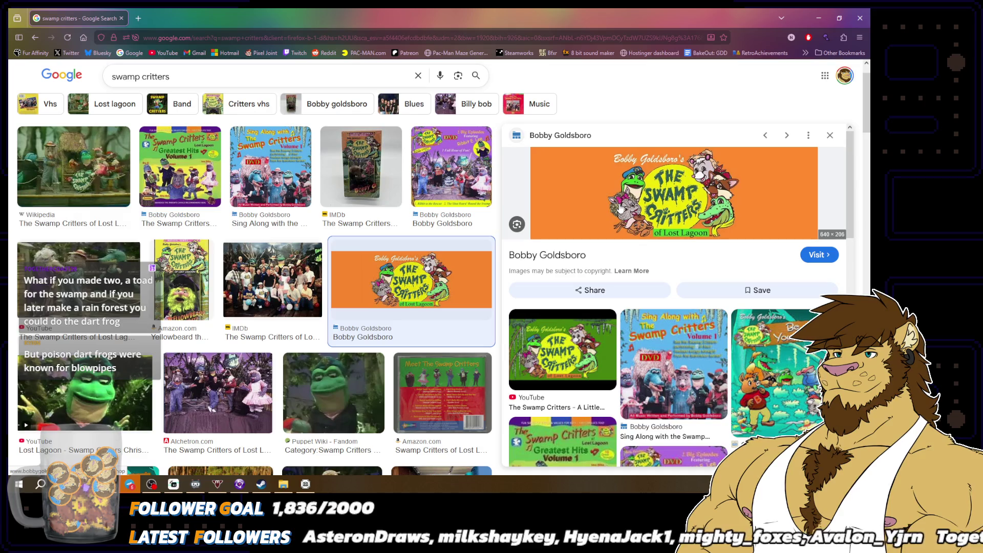
Scroll well down the swamp critters results and preview the ArtStation 'Swamp Critter' creature painting
{"action": "scroll", "coordinate": [337, 306], "scroll_direction": "down", "scroll_amount": 3}
{"action": "scroll", "coordinate": [336, 302], "scroll_direction": "down", "scroll_amount": 2}
{"action": "scroll", "coordinate": [336, 298], "scroll_direction": "down", "scroll_amount": 1}
{"action": "scroll", "coordinate": [336, 297], "scroll_direction": "down", "scroll_amount": 1}
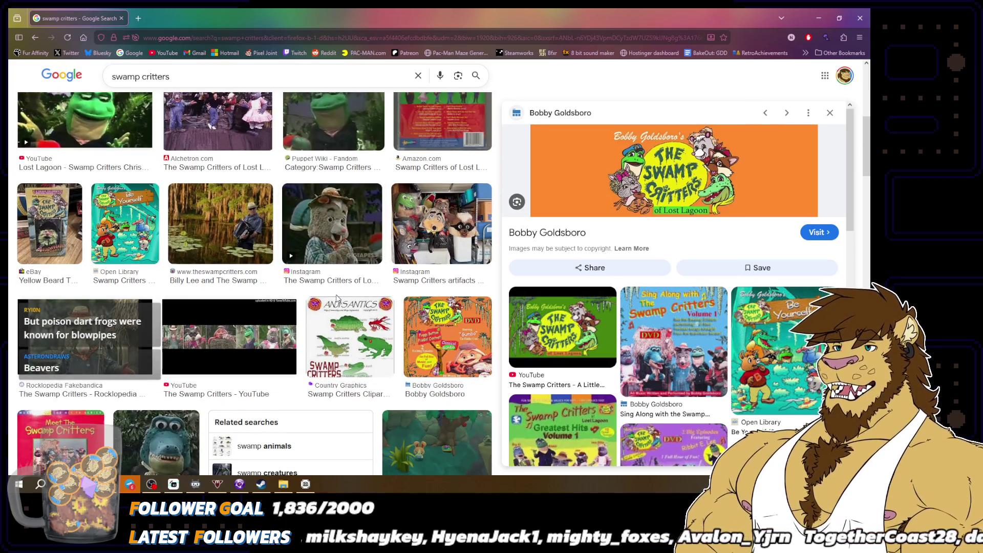
{"action": "scroll", "coordinate": [336, 297], "scroll_direction": "down", "scroll_amount": 2}
{"action": "scroll", "coordinate": [336, 297], "scroll_direction": "down", "scroll_amount": 2}
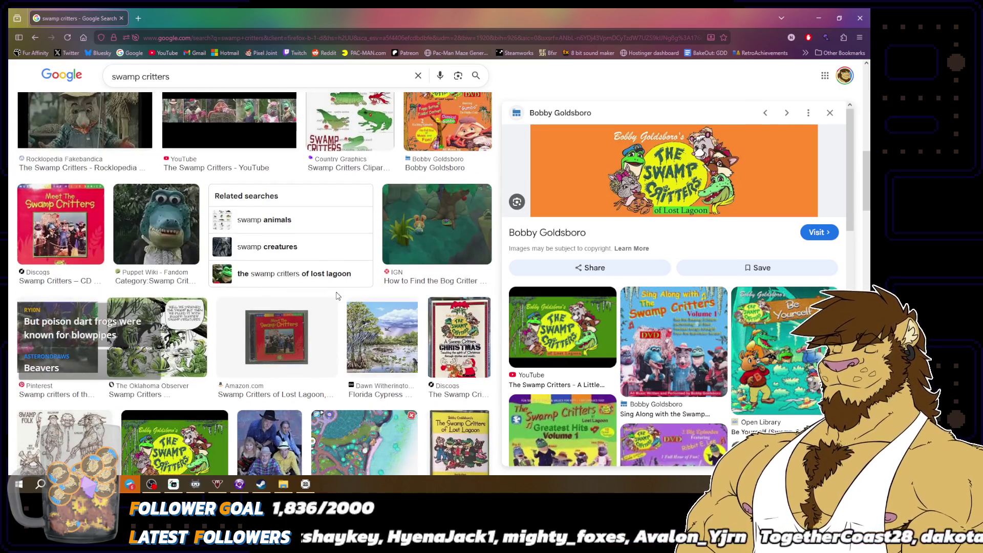
{"action": "scroll", "coordinate": [337, 296], "scroll_direction": "down", "scroll_amount": 1}
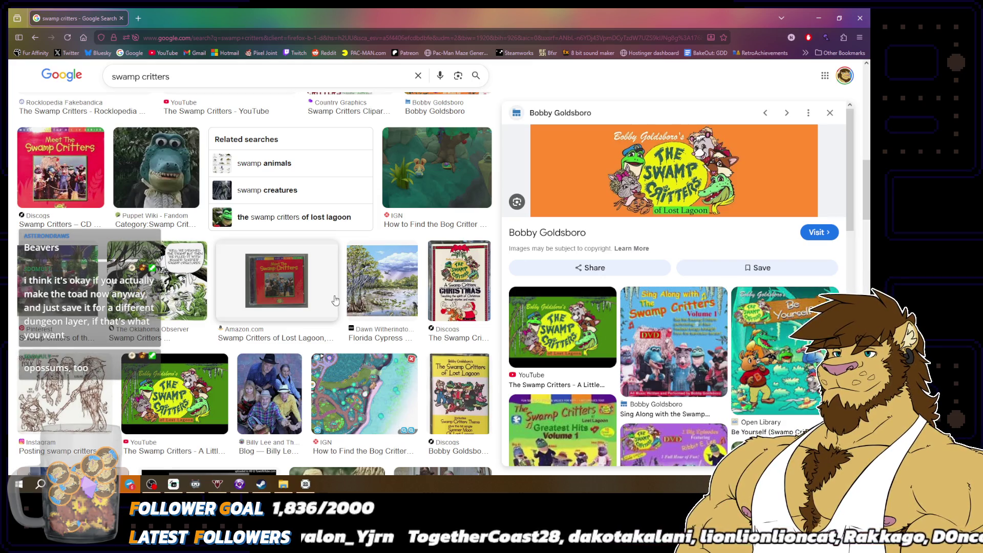
{"action": "scroll", "coordinate": [335, 299], "scroll_direction": "down", "scroll_amount": 4}
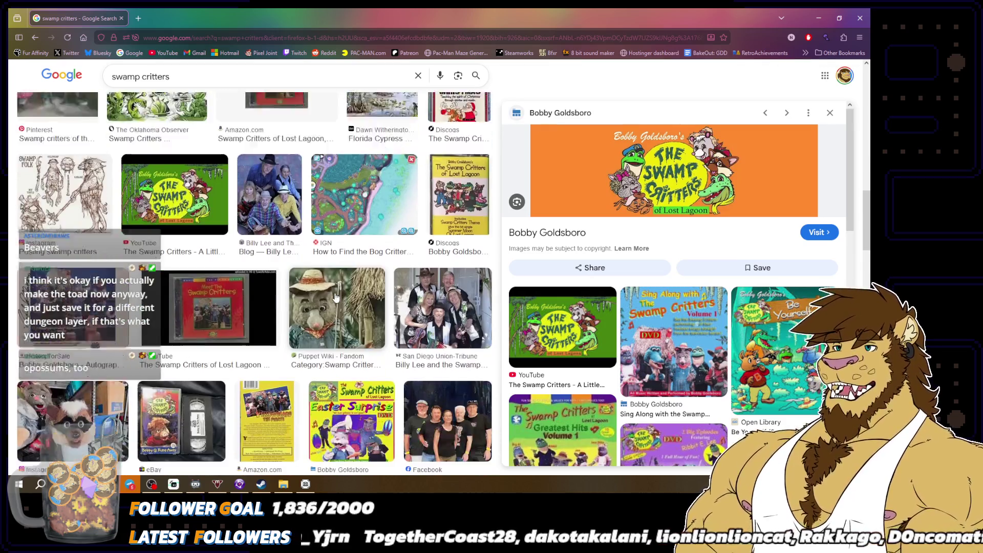
{"action": "scroll", "coordinate": [335, 297], "scroll_direction": "down", "scroll_amount": 3}
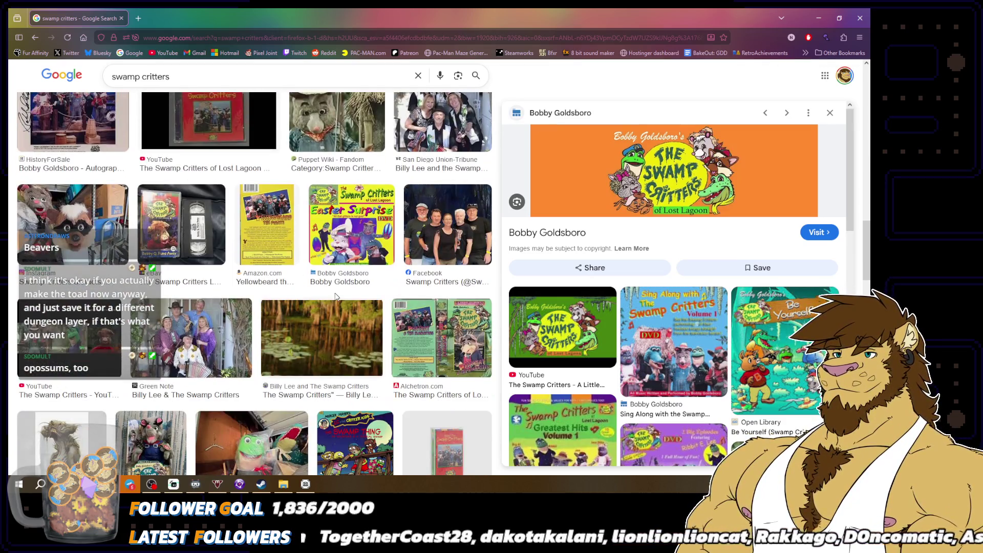
{"action": "scroll", "coordinate": [335, 295], "scroll_direction": "down", "scroll_amount": 1}
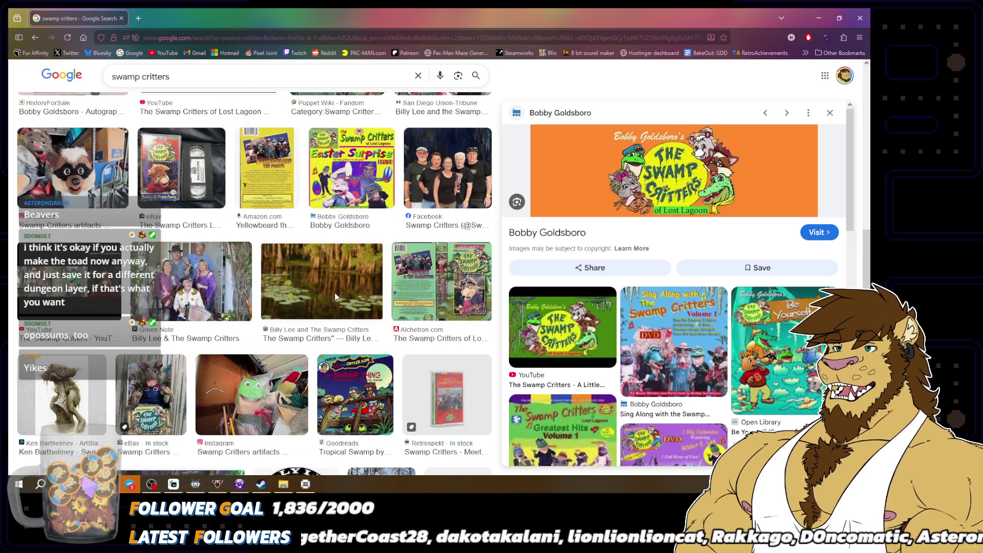
{"action": "left_click", "coordinate": [67, 383]}
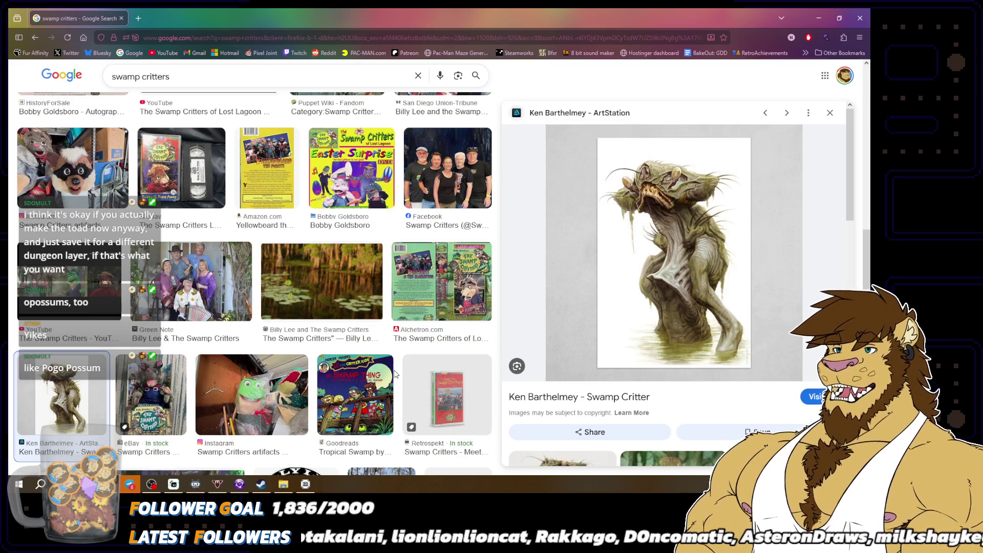
Preview the AbeBooks 'Better Together' Swamp Critters book cover, then scroll further through the results
{"action": "scroll", "coordinate": [391, 353], "scroll_direction": "down", "scroll_amount": 2}
{"action": "scroll", "coordinate": [388, 342], "scroll_direction": "down", "scroll_amount": 3}
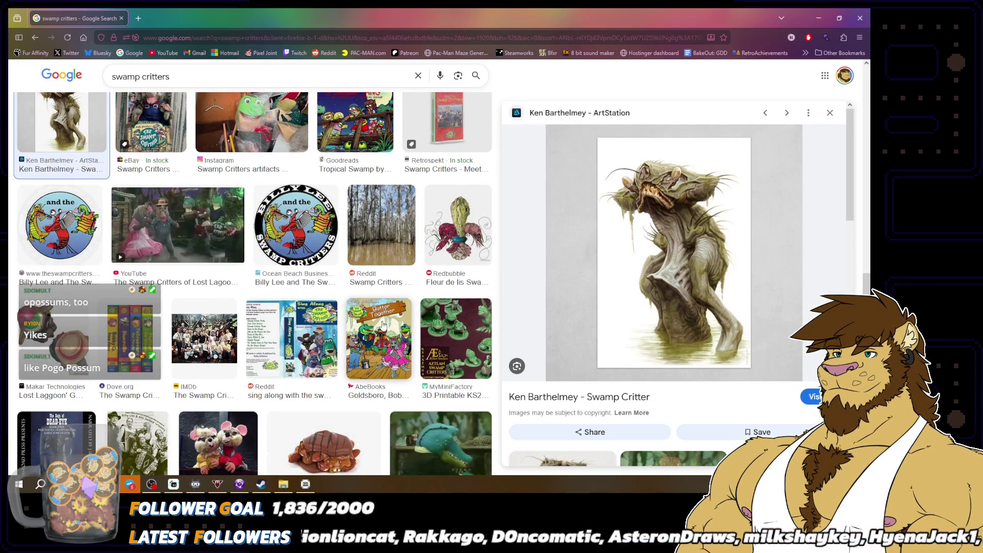
{"action": "left_click", "coordinate": [386, 336]}
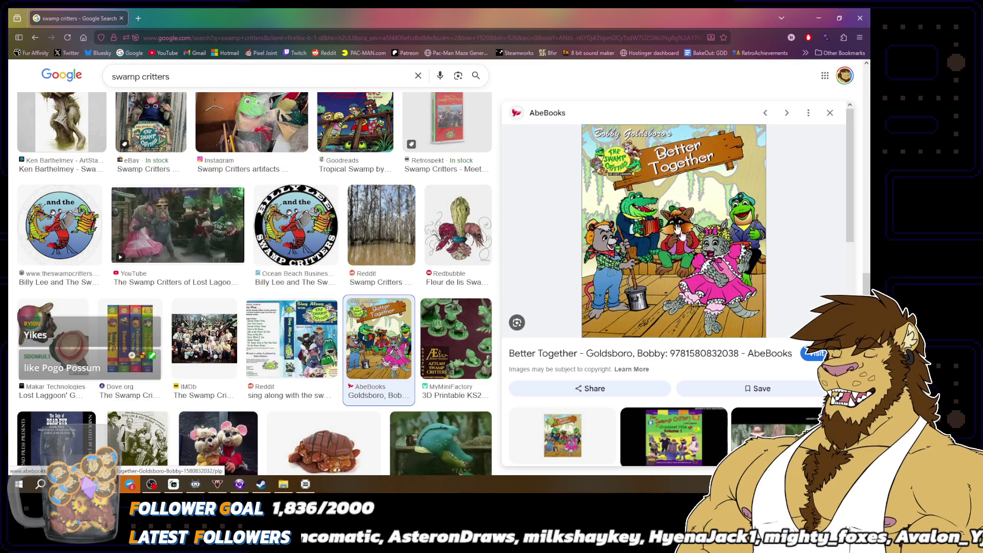
{"action": "scroll", "coordinate": [378, 275], "scroll_direction": "down", "scroll_amount": 2}
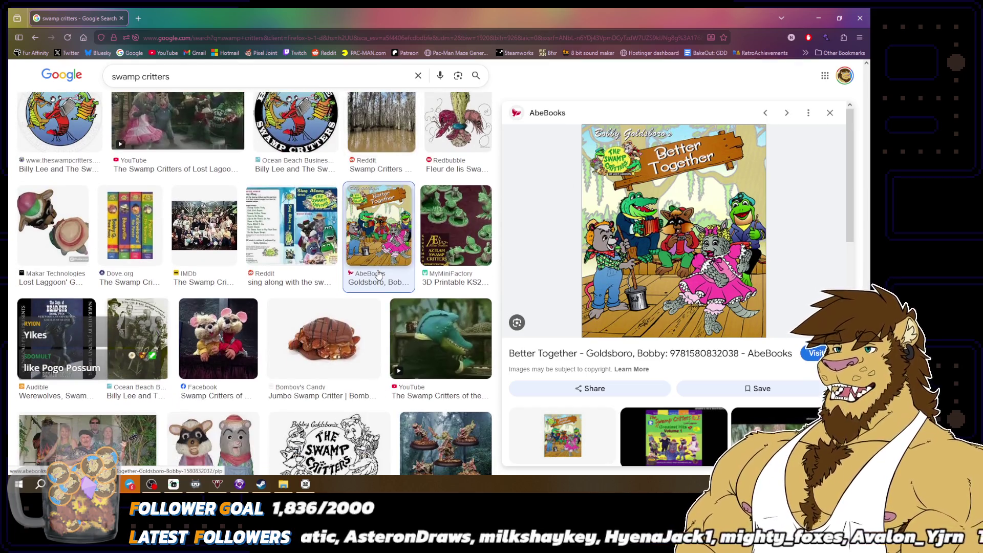
{"action": "scroll", "coordinate": [378, 275], "scroll_direction": "down", "scroll_amount": 2}
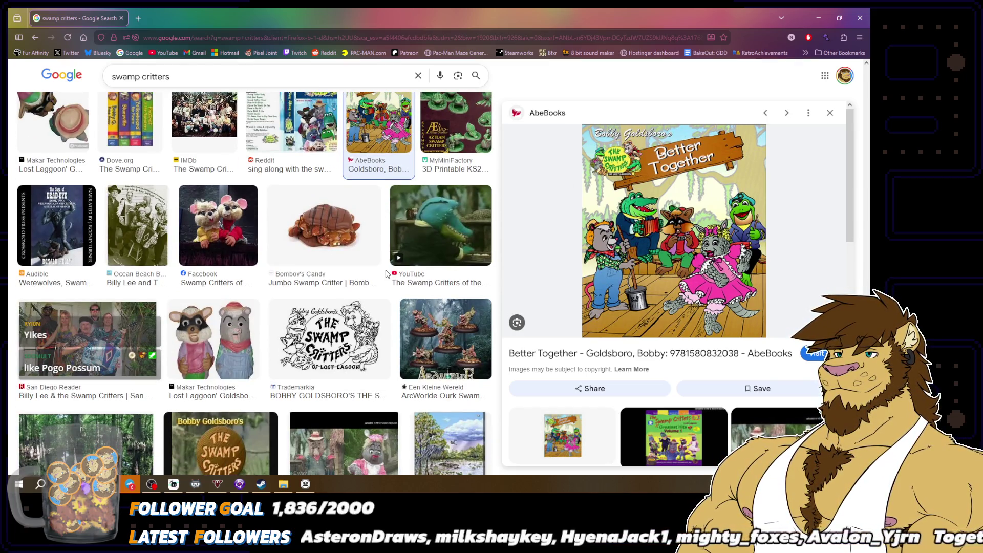
{"action": "scroll", "coordinate": [386, 274], "scroll_direction": "down", "scroll_amount": 3}
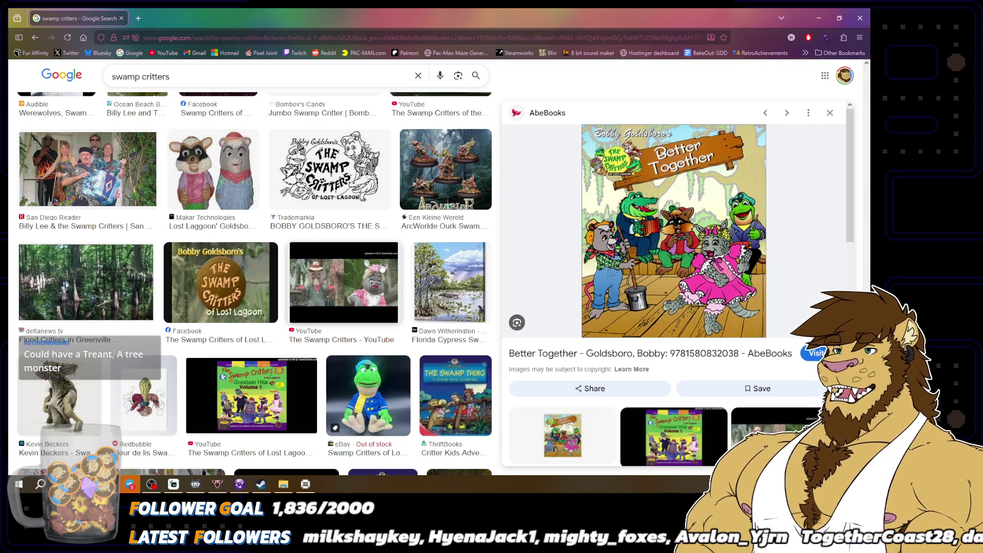
{"action": "scroll", "coordinate": [381, 267], "scroll_direction": "down", "scroll_amount": 1}
{"action": "scroll", "coordinate": [382, 267], "scroll_direction": "down", "scroll_amount": 1}
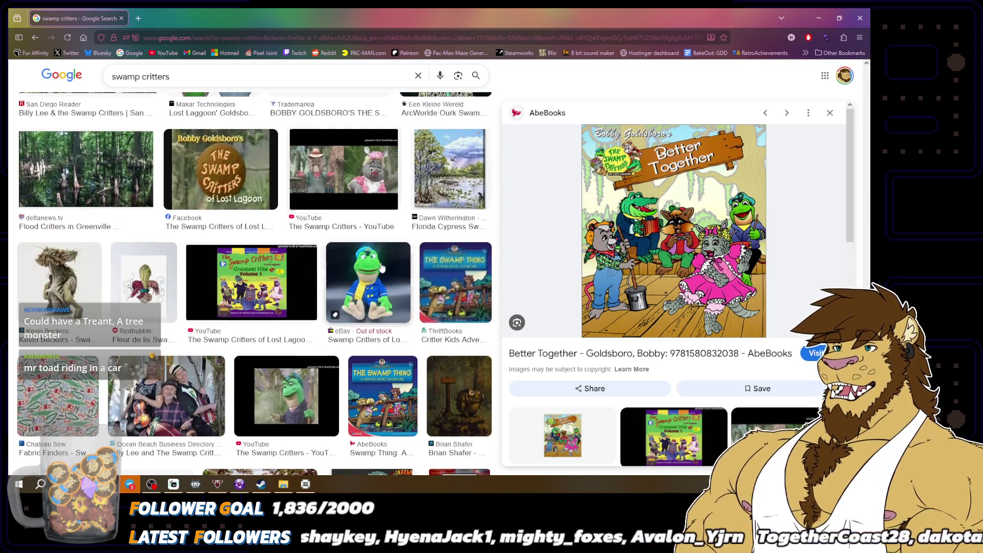
{"action": "scroll", "coordinate": [382, 266], "scroll_direction": "down", "scroll_amount": 2}
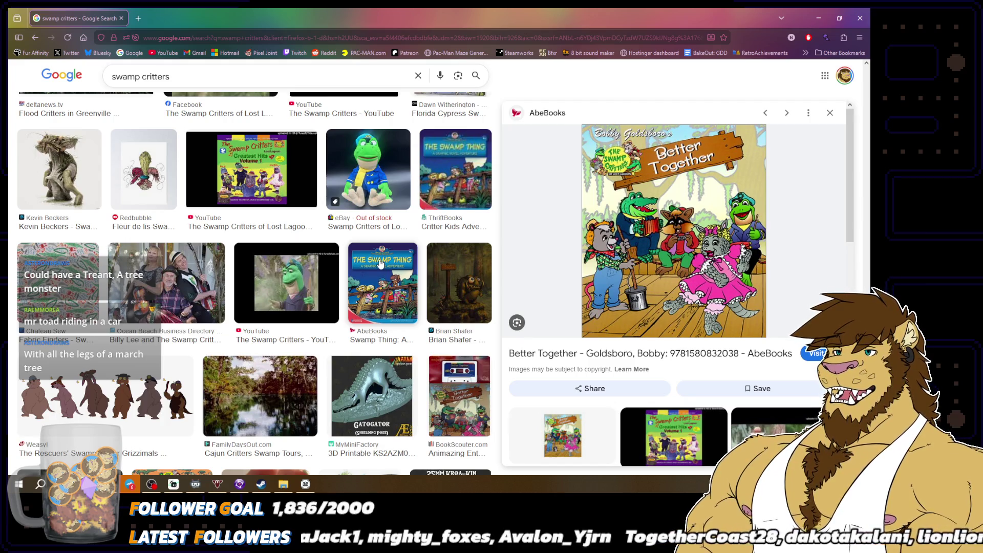
{"action": "scroll", "coordinate": [381, 263], "scroll_direction": "down", "scroll_amount": 2}
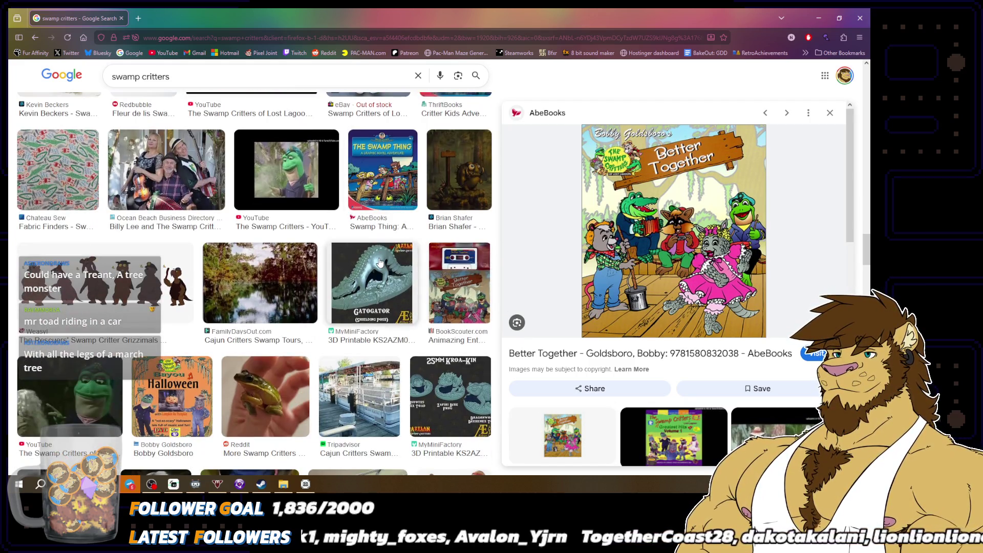